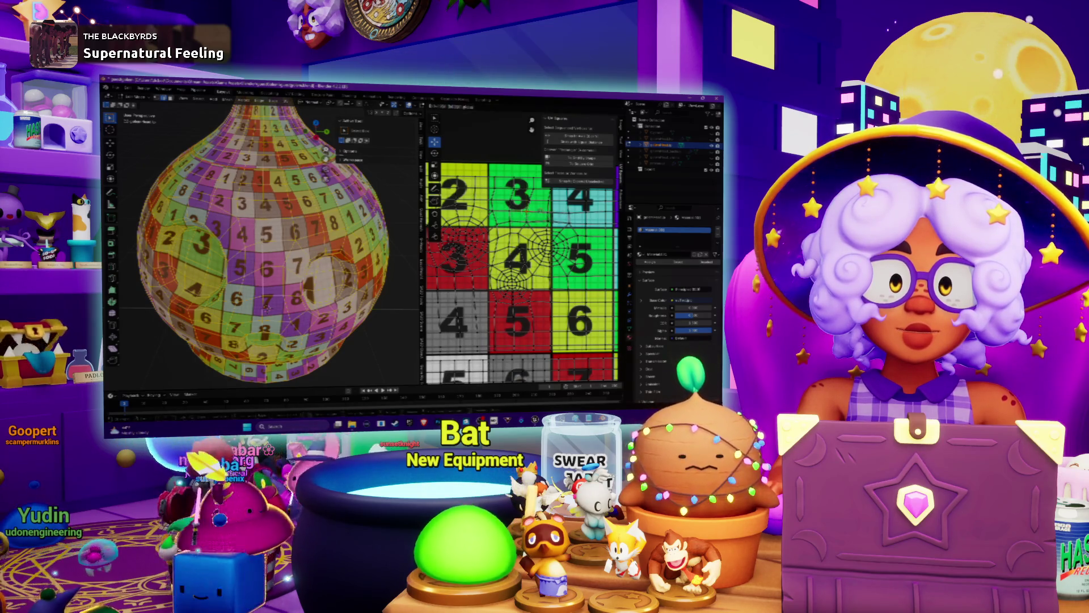
pyautogui.scroll(2, 596, 195)
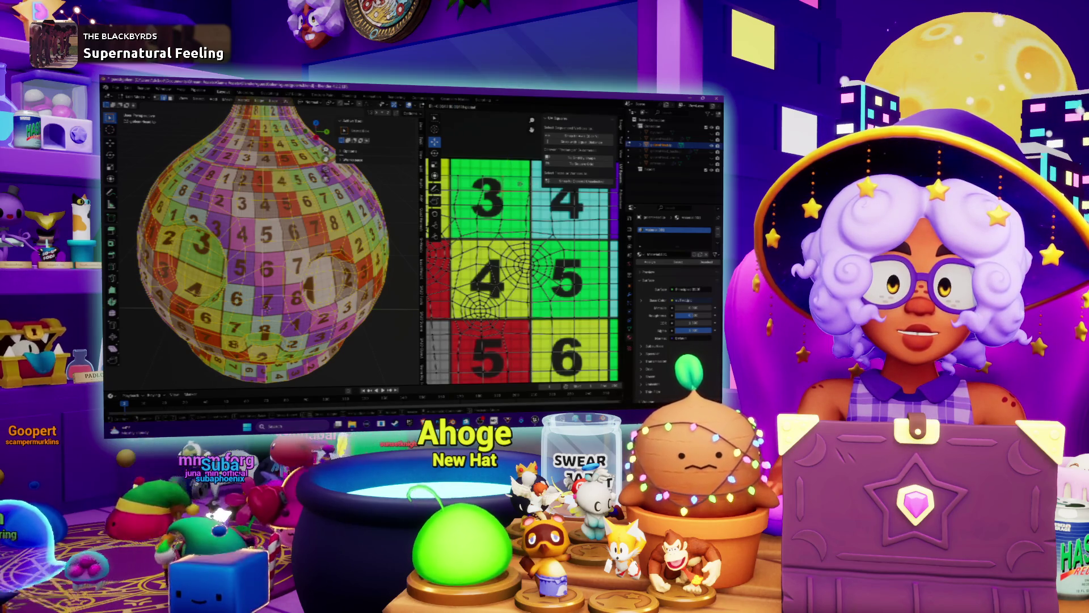
# - Run a UV command from the U quick menu on the gourd's checker UV layout
pyautogui.moveTo(510, 255); pyautogui.dragTo(525, 256, button='middle')
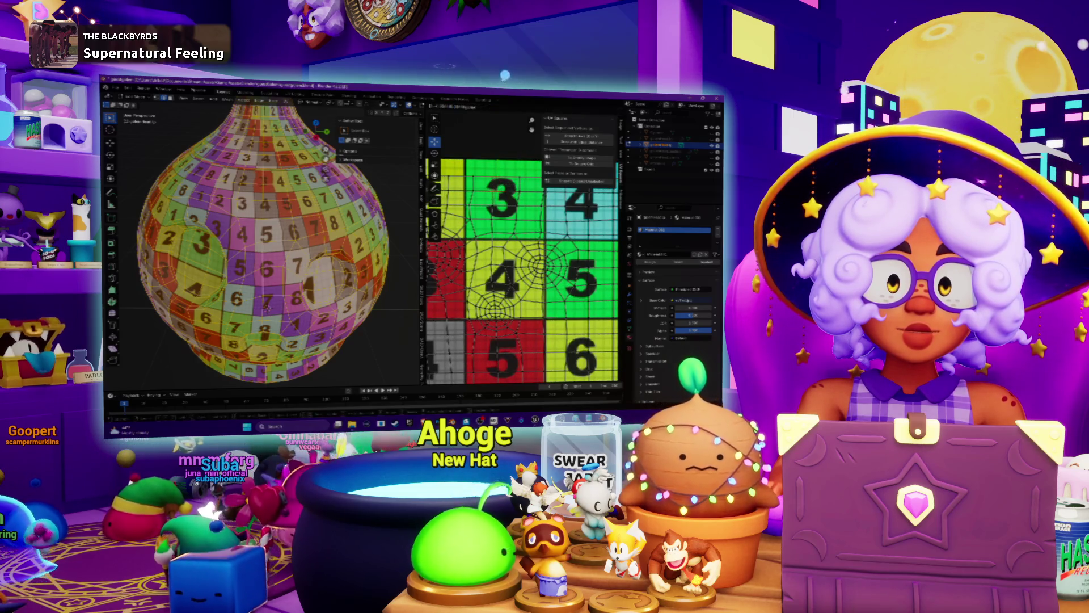
pyautogui.press('u')
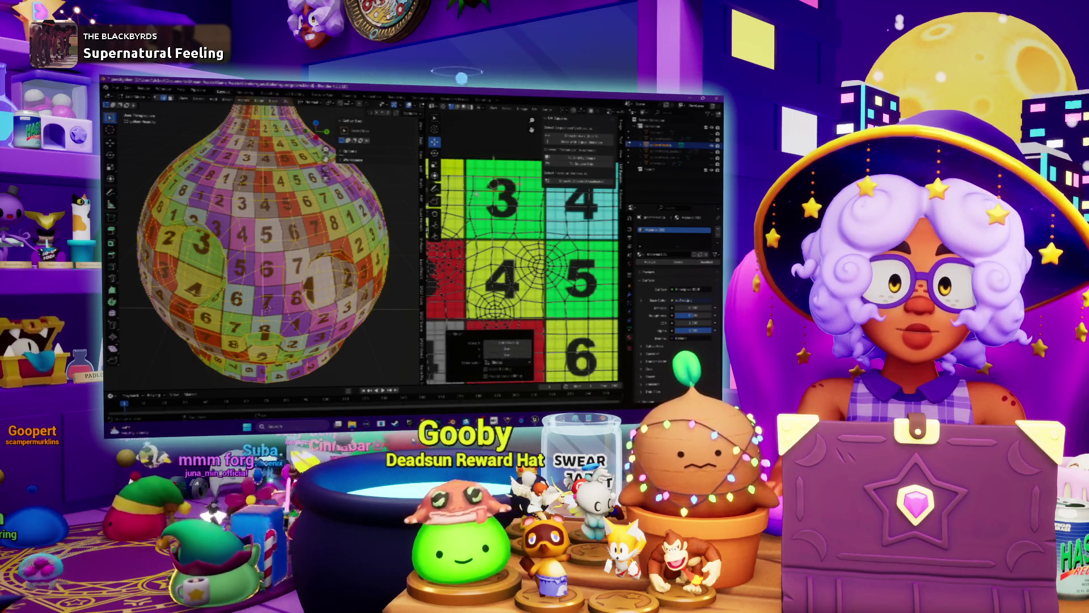
pyautogui.press('Return')
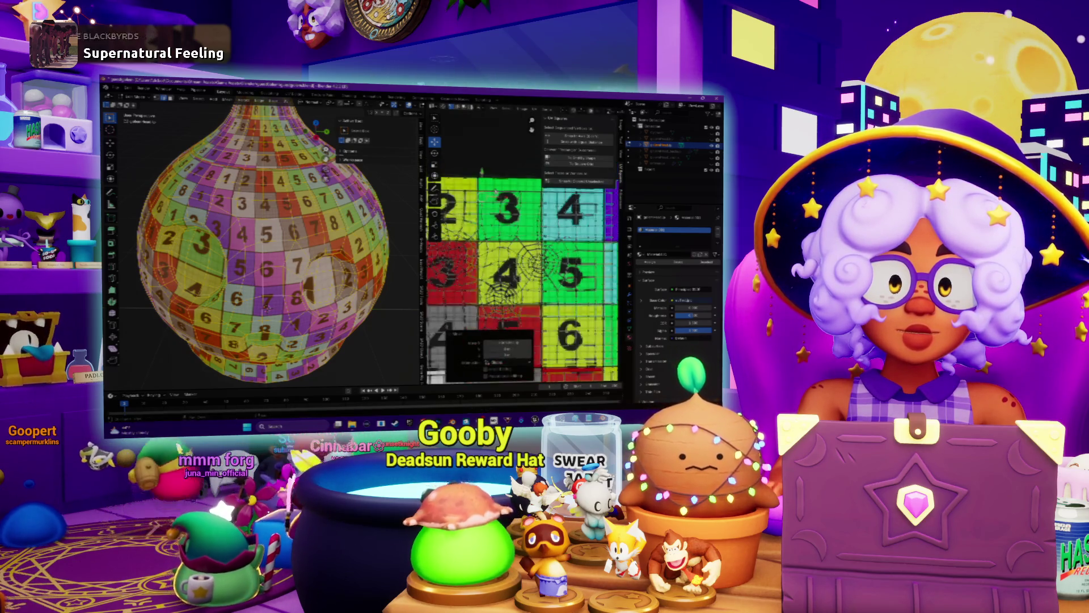
pyautogui.scroll(-2, 523, 260)
pyautogui.scroll(-2, 523, 260)
pyautogui.scroll(-2, 523, 259)
pyautogui.scroll(-2, 523, 222)
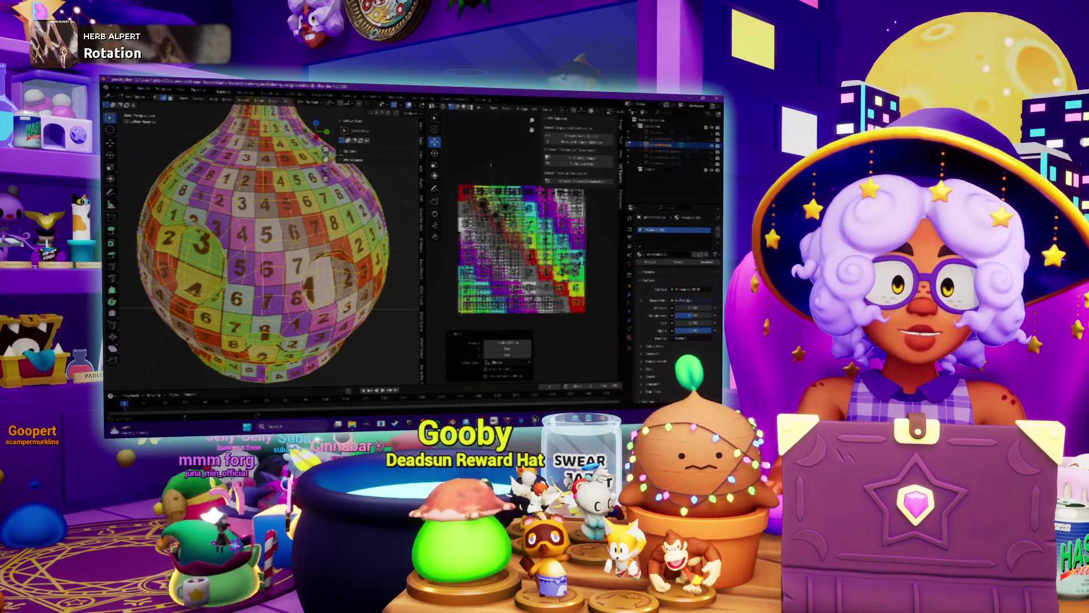
pyautogui.scroll(2, 523, 222)
pyautogui.scroll(2, 522, 221)
# - Widen the UV editing area by dragging the divider, then pan the numbered grid left
pyautogui.moveTo(266, 307); pyautogui.dragTo(303, 230, button='middle')
pyautogui.scroll(-2, 281, 255)
pyautogui.scroll(1, 523, 221)
pyautogui.scroll(1, 522, 221)
pyautogui.scroll(1, 522, 221)
pyautogui.scroll(2, 522, 221)
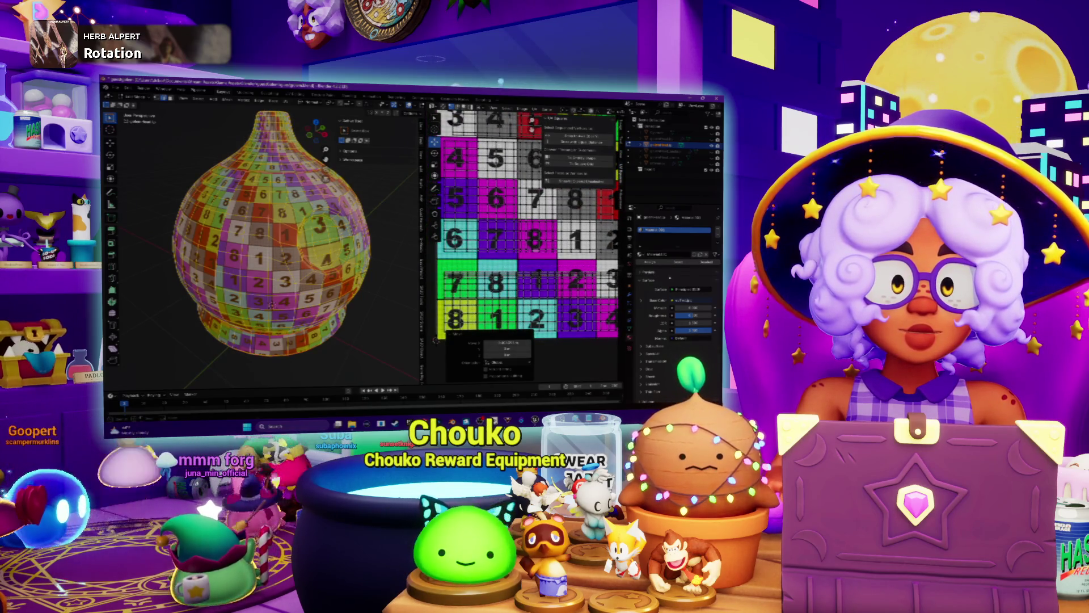
pyautogui.scroll(-2, 523, 227)
pyautogui.scroll(-2, 522, 227)
pyautogui.scroll(1, 523, 226)
pyautogui.scroll(1, 523, 226)
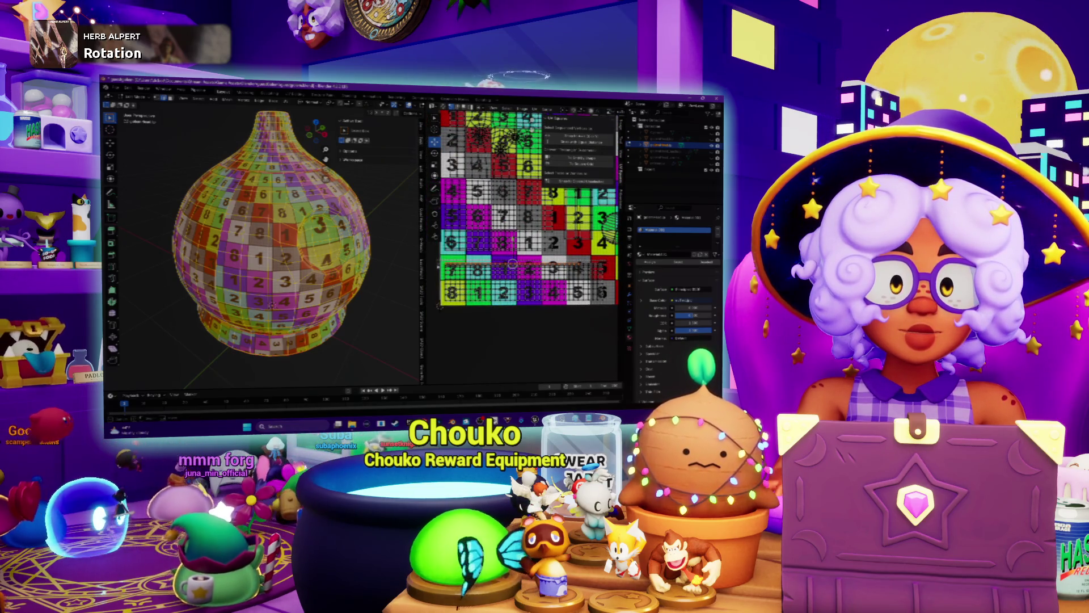
pyautogui.scroll(3, 503, 244)
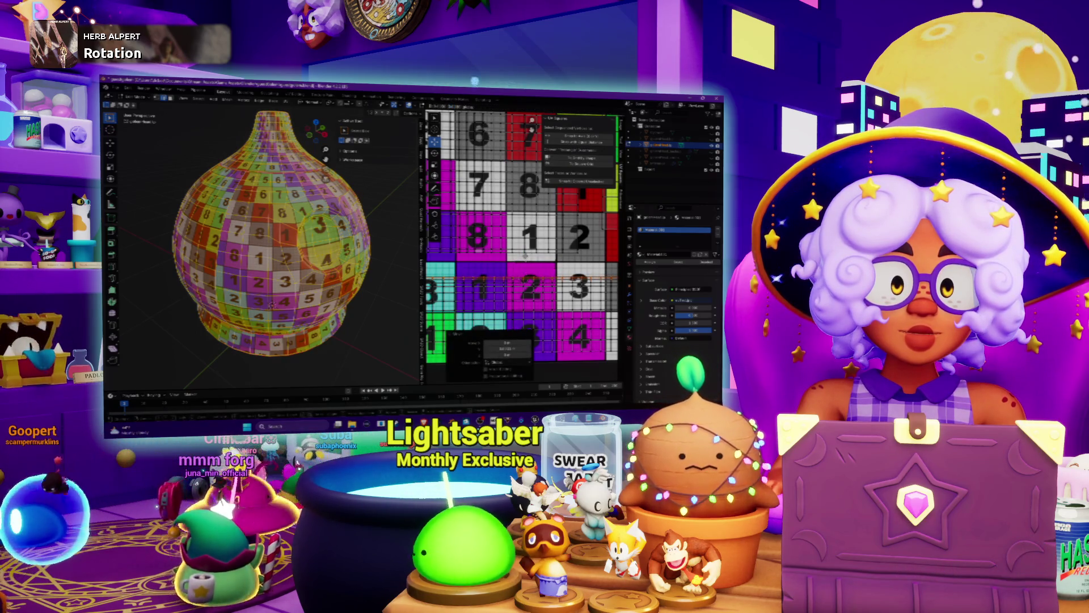
pyautogui.scroll(-3, 528, 255)
pyautogui.scroll(-2, 528, 255)
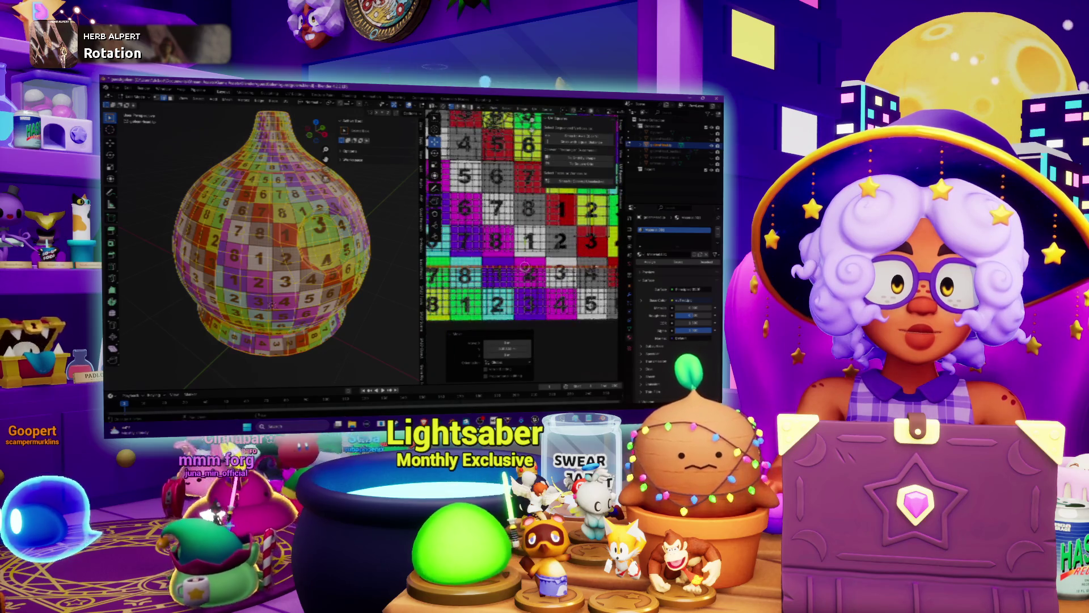
pyautogui.moveTo(422, 255); pyautogui.dragTo(338, 255)
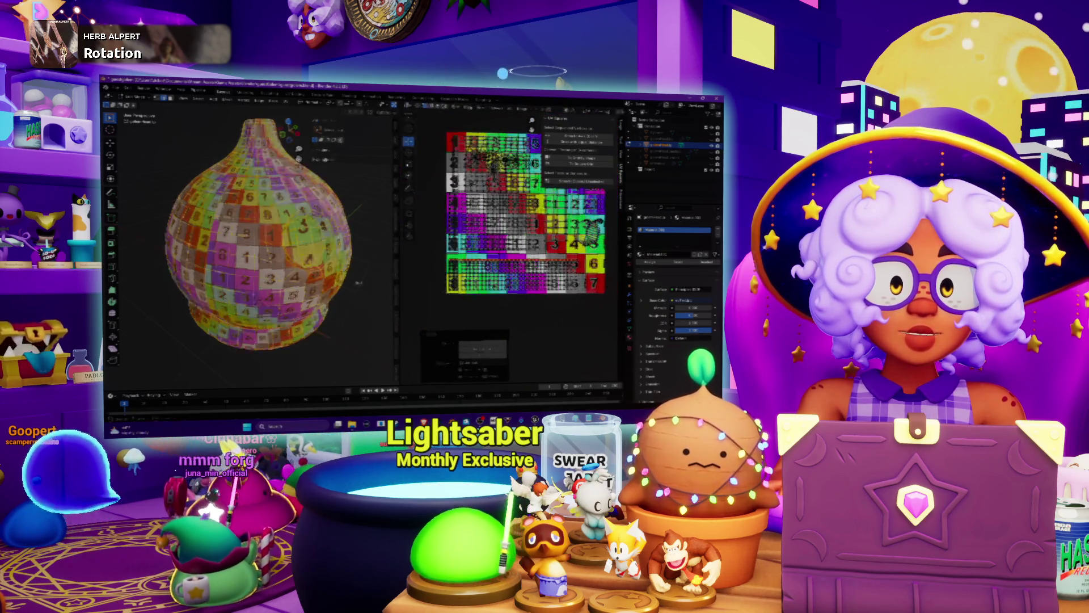
pyautogui.scroll(1, 476, 255)
pyautogui.scroll(2, 460, 264)
pyautogui.scroll(1, 447, 271)
pyautogui.scroll(-1, 476, 256)
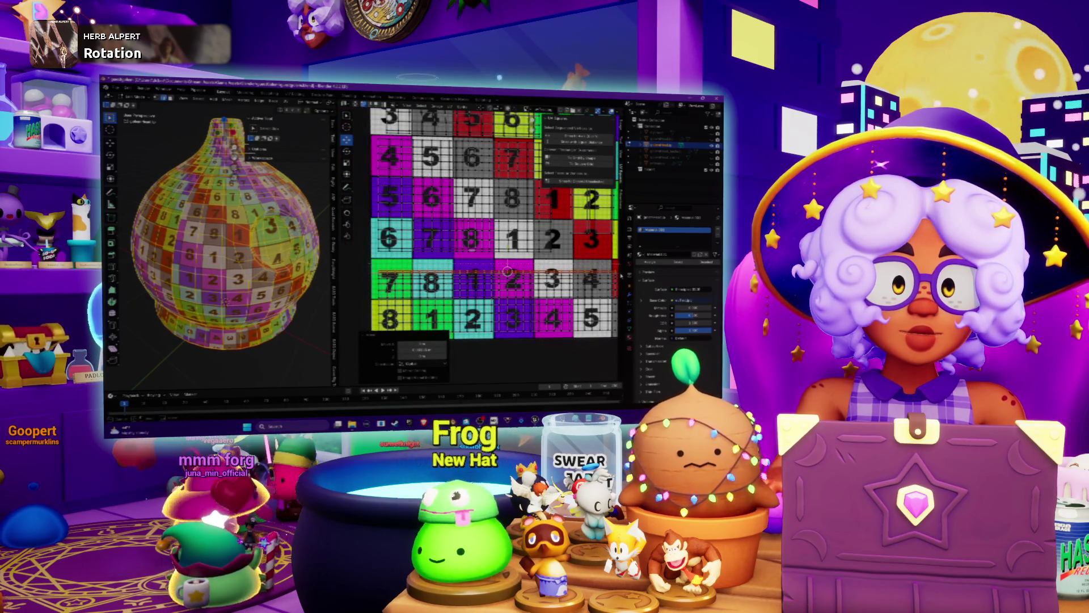
pyautogui.moveTo(656, 217); pyautogui.dragTo(563, 217, button='middle')
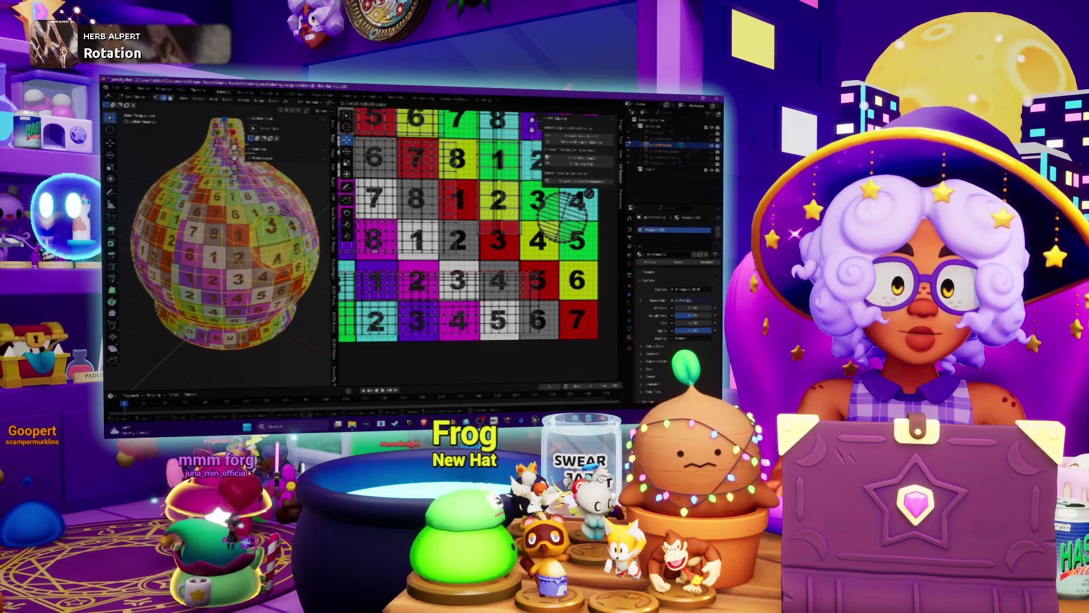
# - Apply a UV edit on the grid and orbit the gourd until it stands upright
pyautogui.click(566, 214)
pyautogui.scroll(-4, 565, 216)
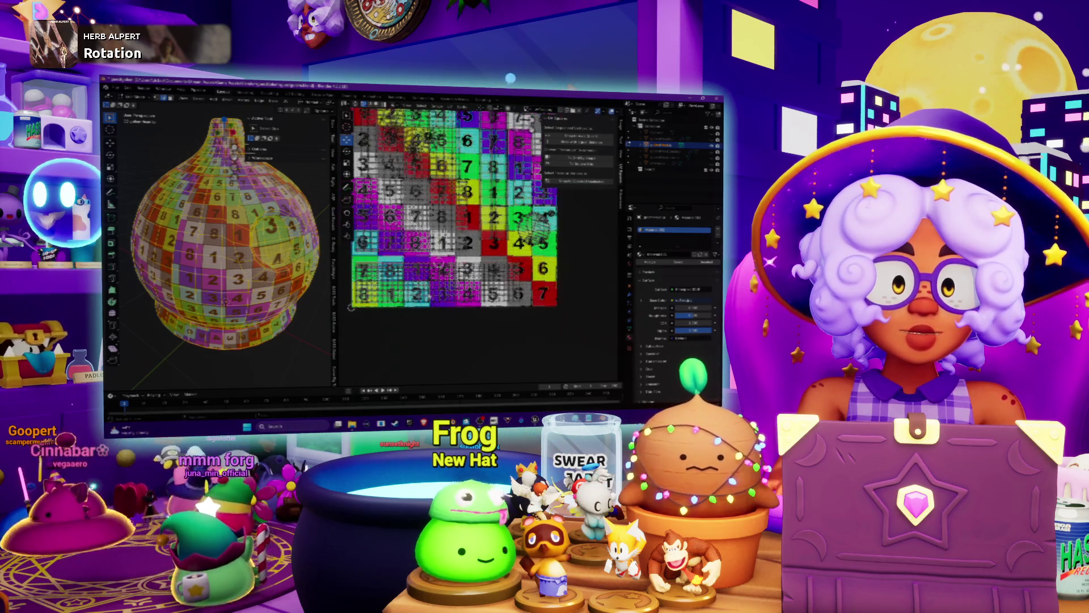
pyautogui.scroll(3, 596, 221)
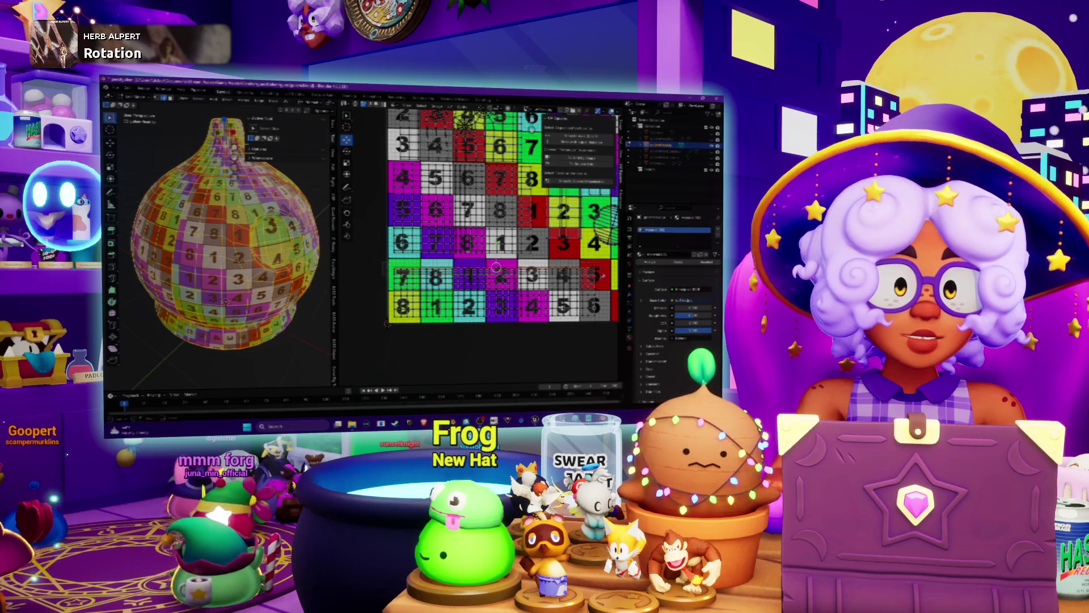
pyautogui.scroll(1, 489, 260)
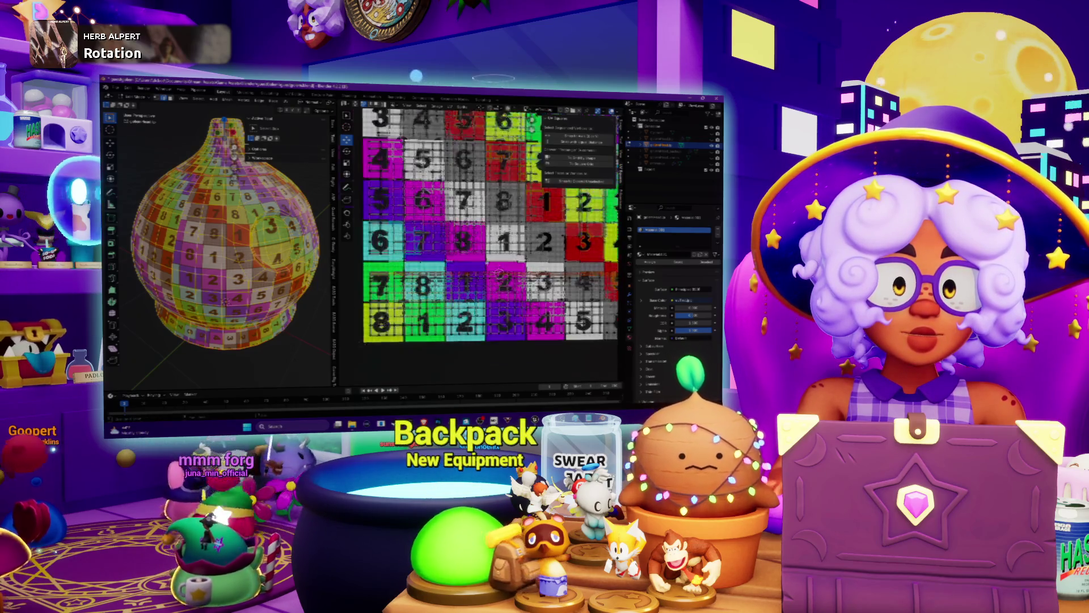
pyautogui.scroll(1, 490, 260)
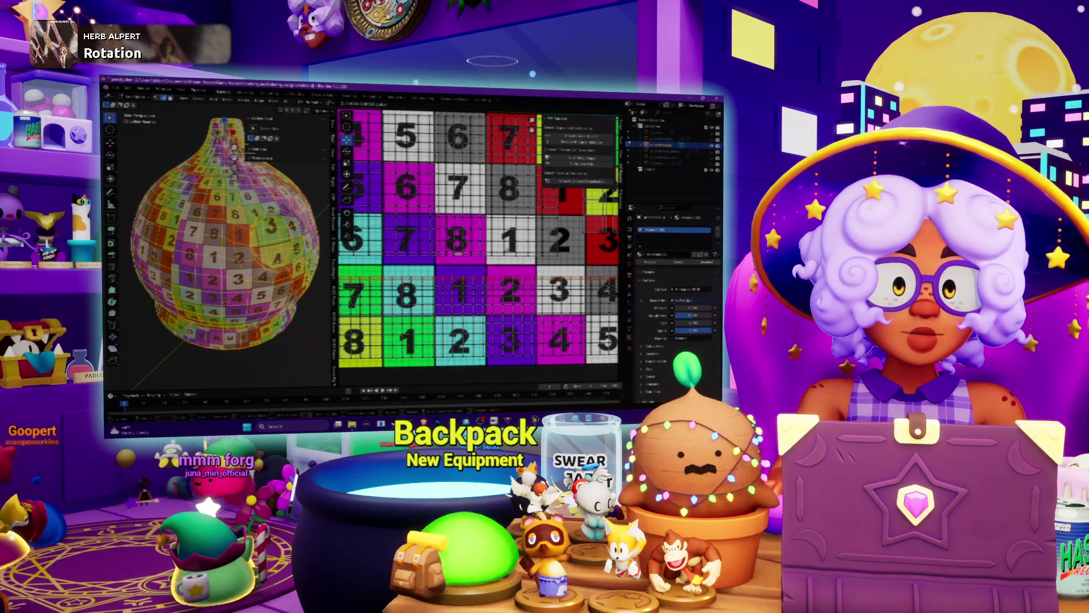
pyautogui.scroll(-2, 496, 267)
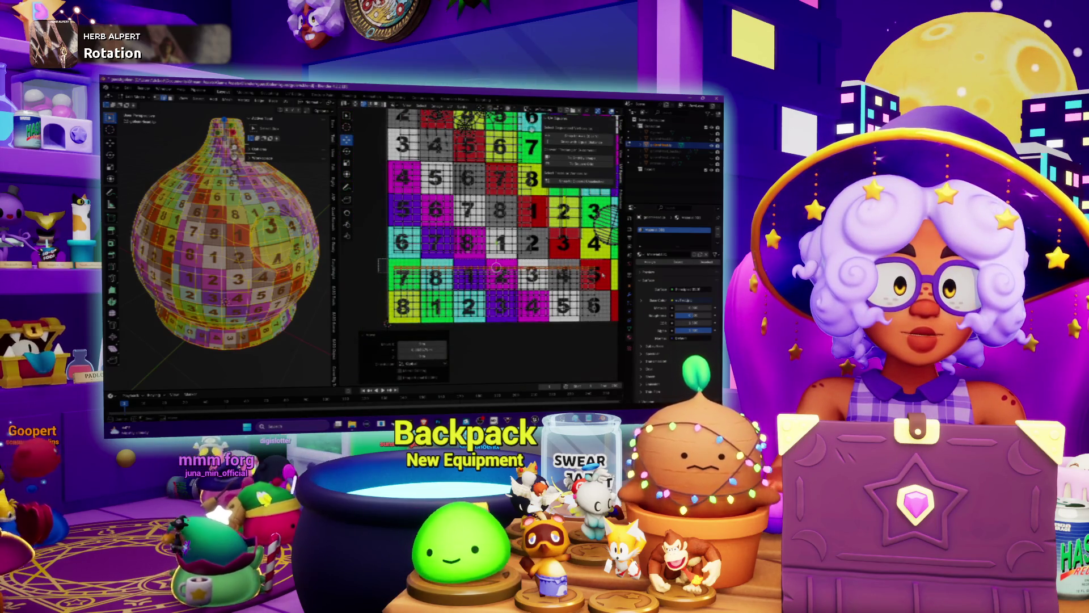
pyautogui.scroll(2, 602, 274)
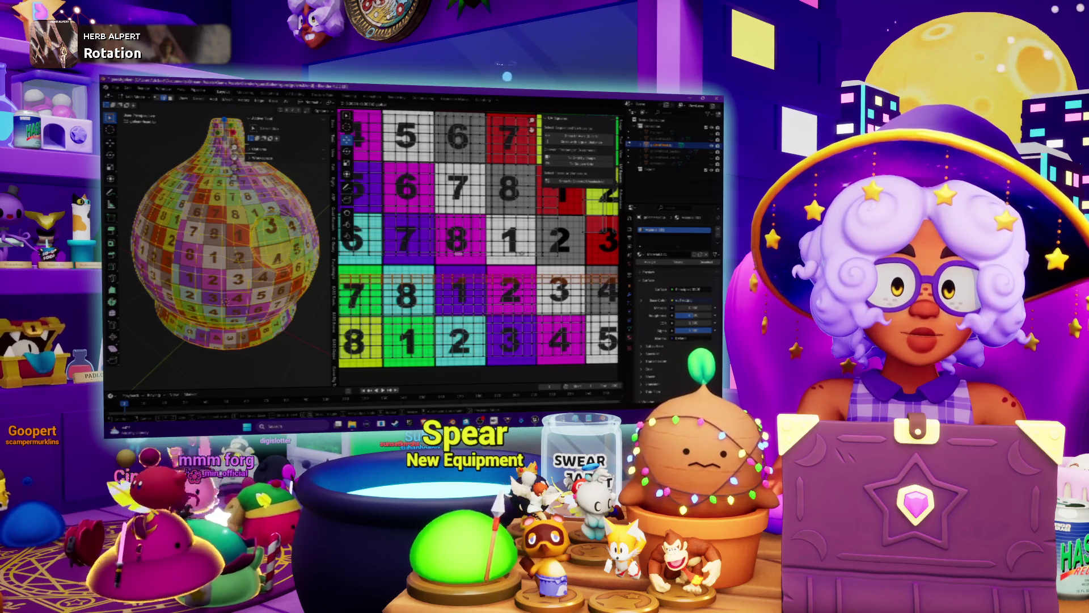
pyautogui.scroll(-2, 520, 253)
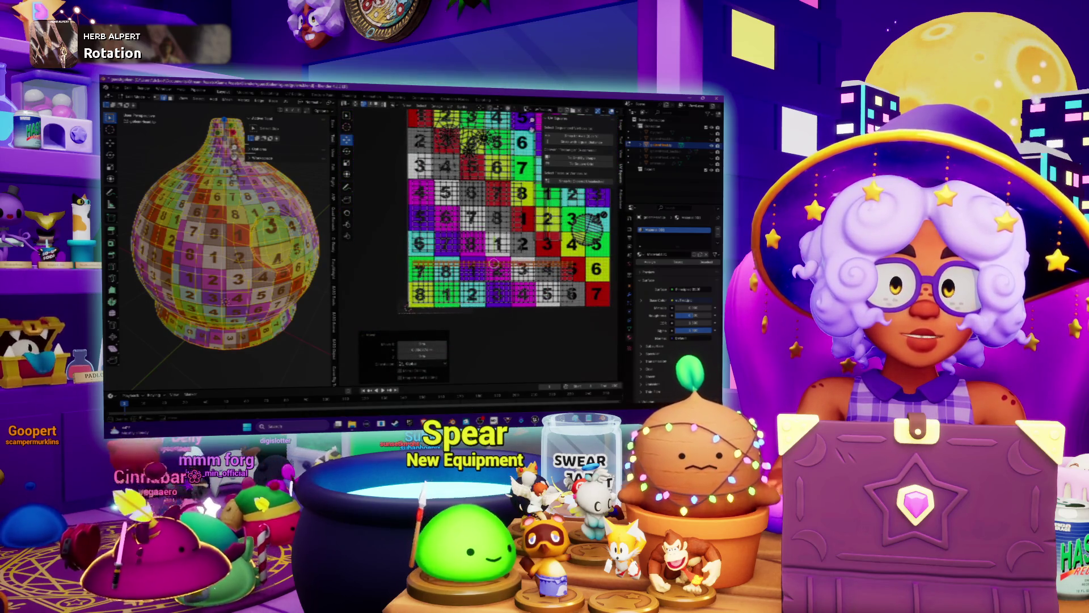
pyautogui.click(496, 292)
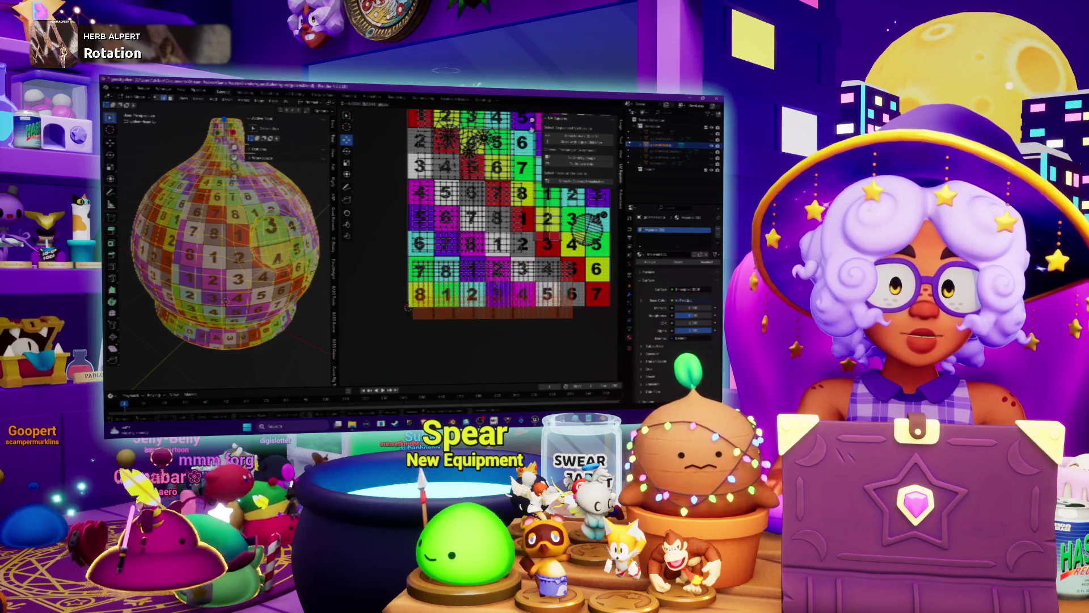
pyautogui.moveTo(256, 239)
pyautogui.mouseDown(button='middle')
pyautogui.moveTo(188, 238)
pyautogui.moveTo(257, 260)
pyautogui.moveTo(221, 239)
pyautogui.mouseUp(button='middle')
pyautogui.scroll(-3, 494, 256)
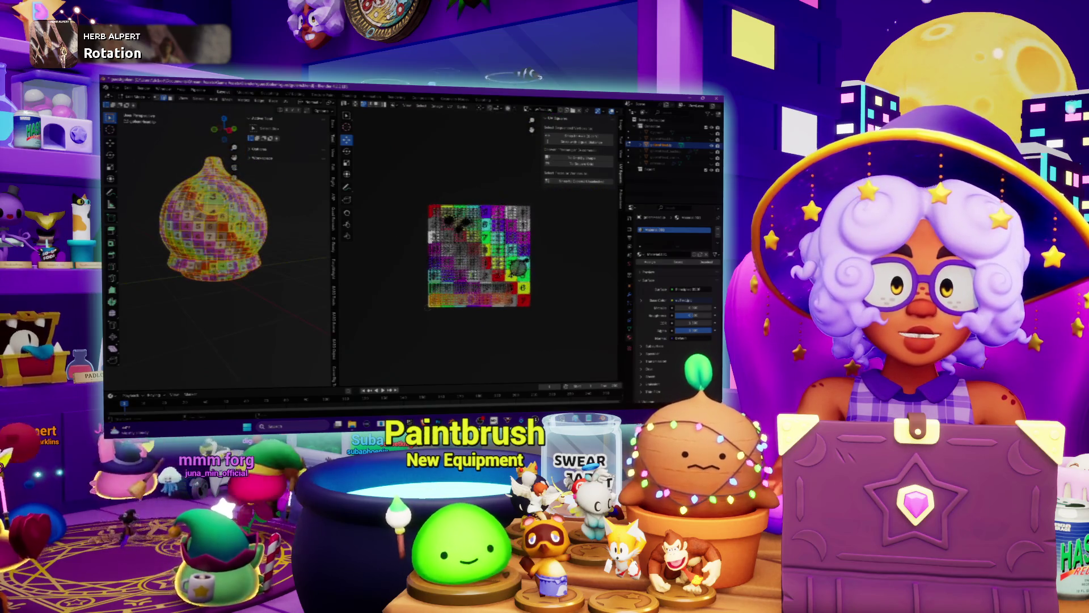
pyautogui.scroll(3, 473, 272)
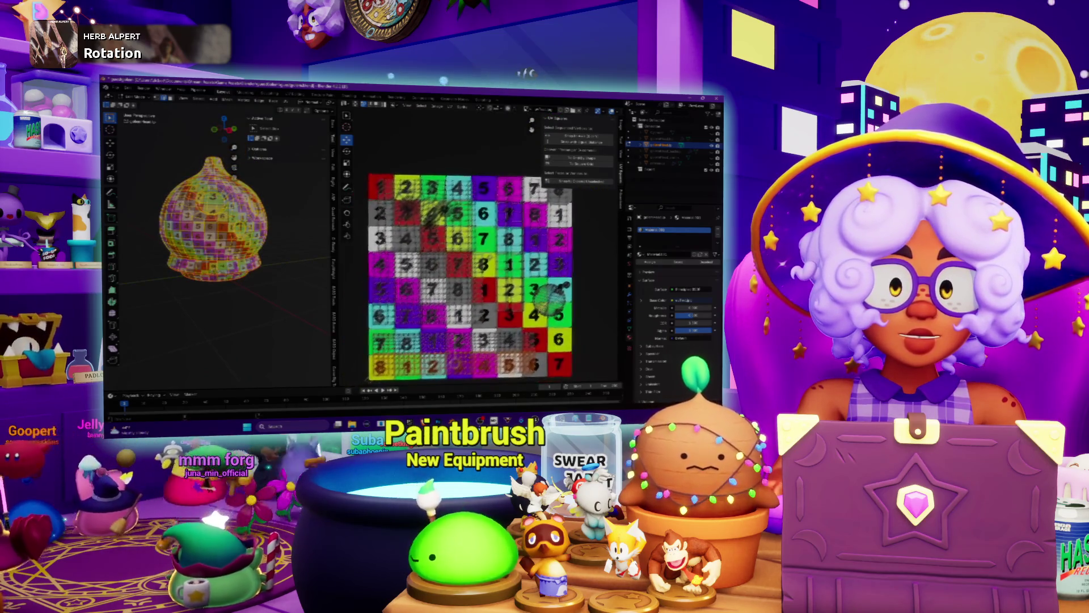
pyautogui.moveTo(455, 364); pyautogui.dragTo(458, 362, button='middle')
pyautogui.scroll(2, 222, 222)
pyautogui.scroll(2, 222, 222)
pyautogui.scroll(2, 221, 221)
pyautogui.scroll(2, 222, 221)
pyautogui.moveTo(225, 221); pyautogui.dragTo(209, 200, button='middle')
pyautogui.moveTo(458, 362); pyautogui.dragTo(489, 363, button='middle')
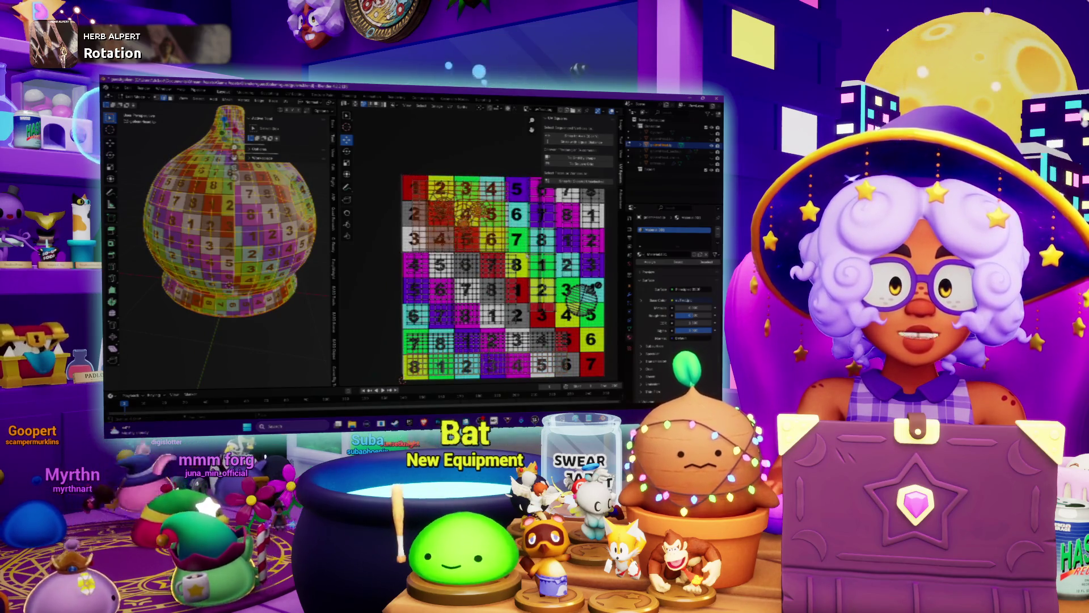
pyautogui.scroll(2, 427, 196)
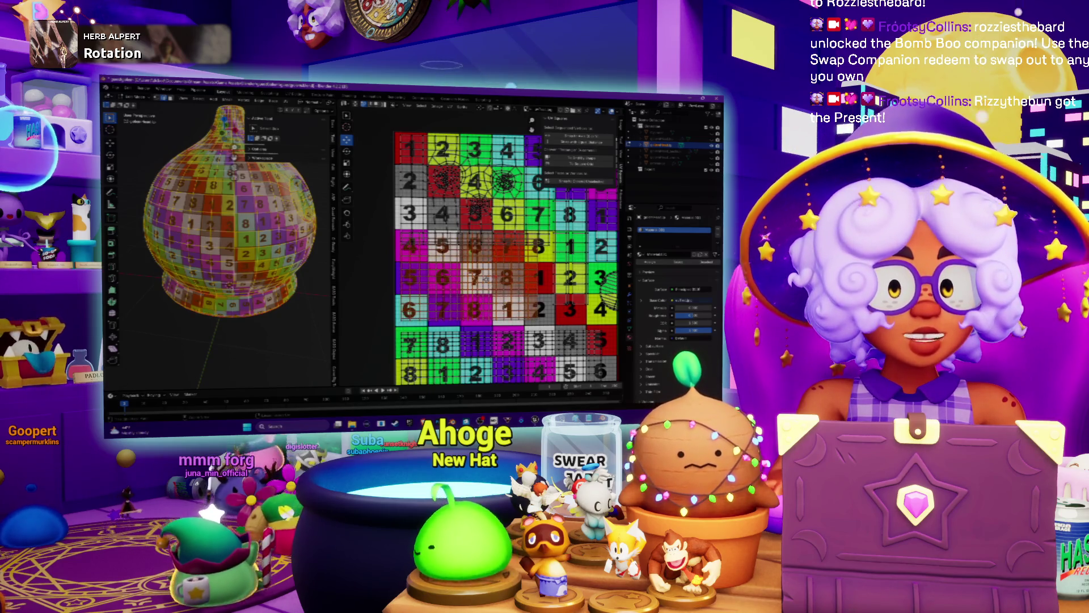
# - Pan the UV grid view up and left before transforming the UVs
pyautogui.moveTo(502, 256); pyautogui.dragTo(488, 218, button='middle')
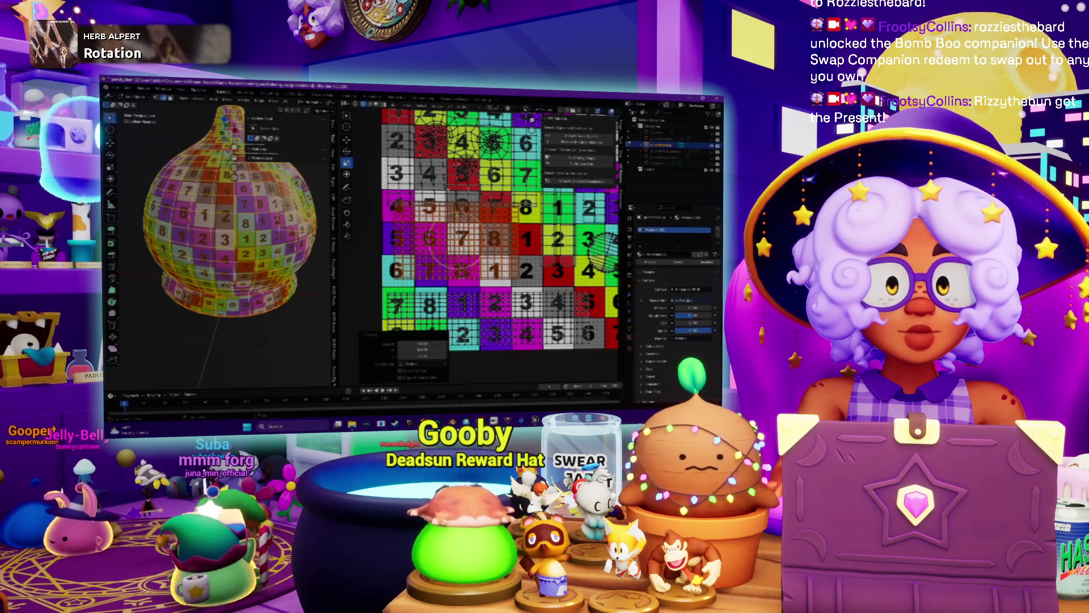
pyautogui.scroll(-2, 498, 231)
pyautogui.scroll(1, 477, 255)
pyautogui.scroll(1, 477, 255)
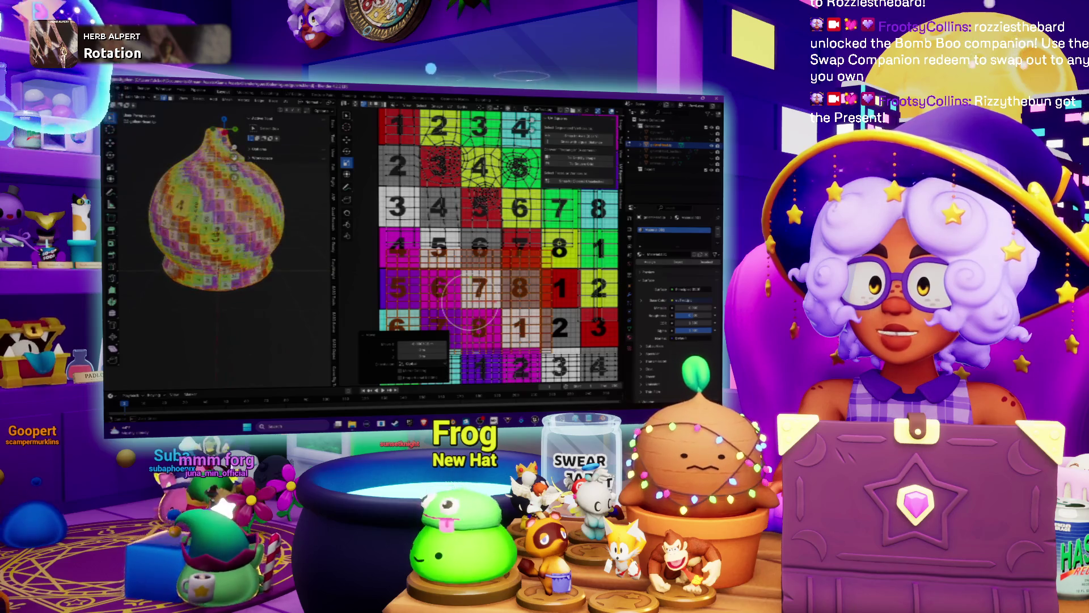
pyautogui.scroll(-2, 467, 301)
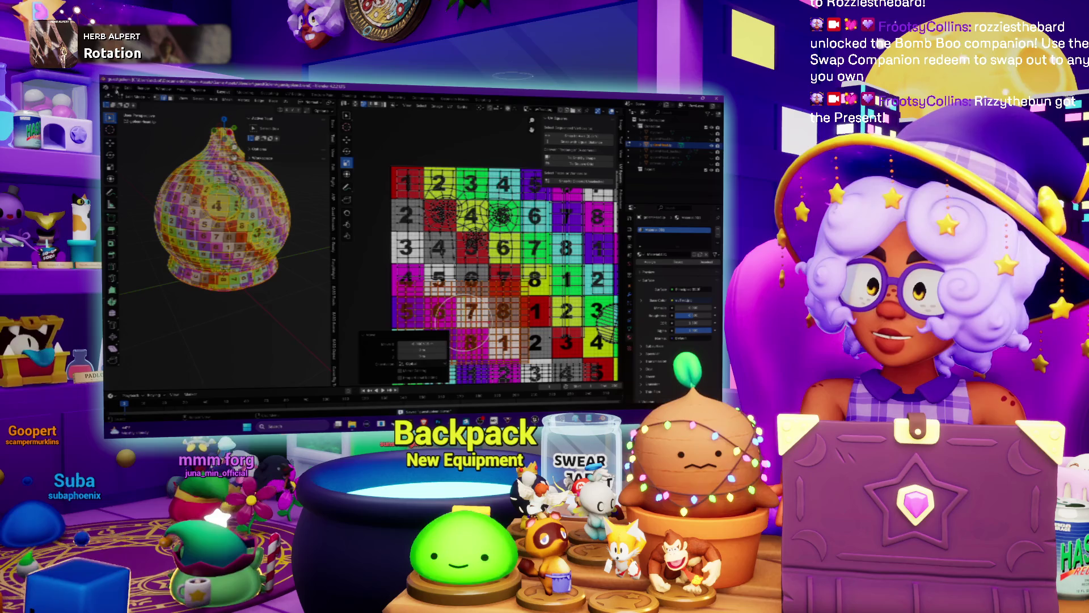
pyautogui.scroll(-4, 221, 222)
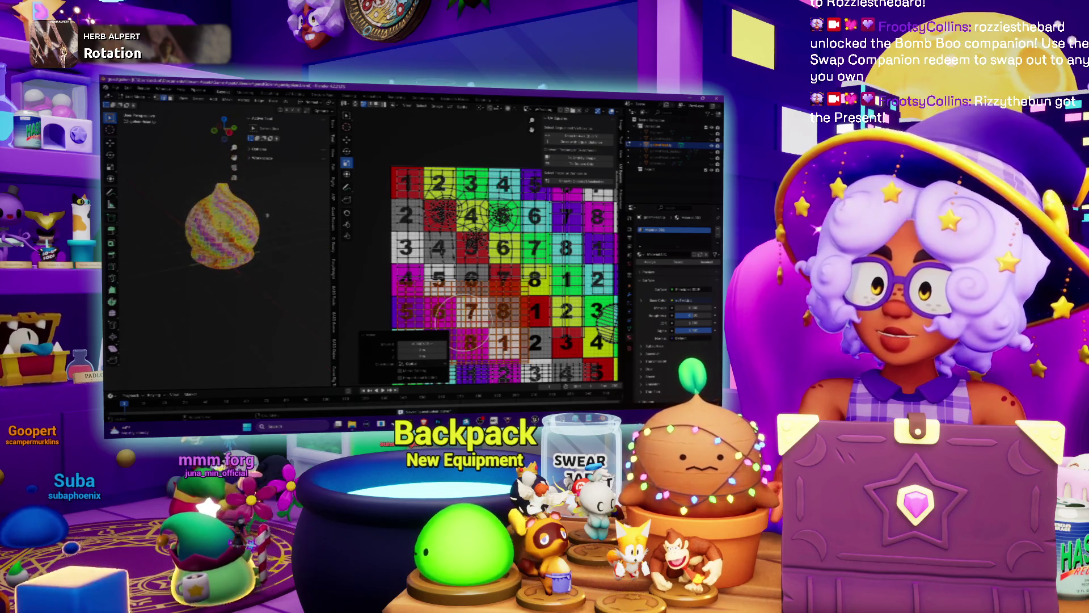
# - Drag the area border right so the 3D view gets more room
pyautogui.moveTo(334, 256); pyautogui.dragTo(407, 255)
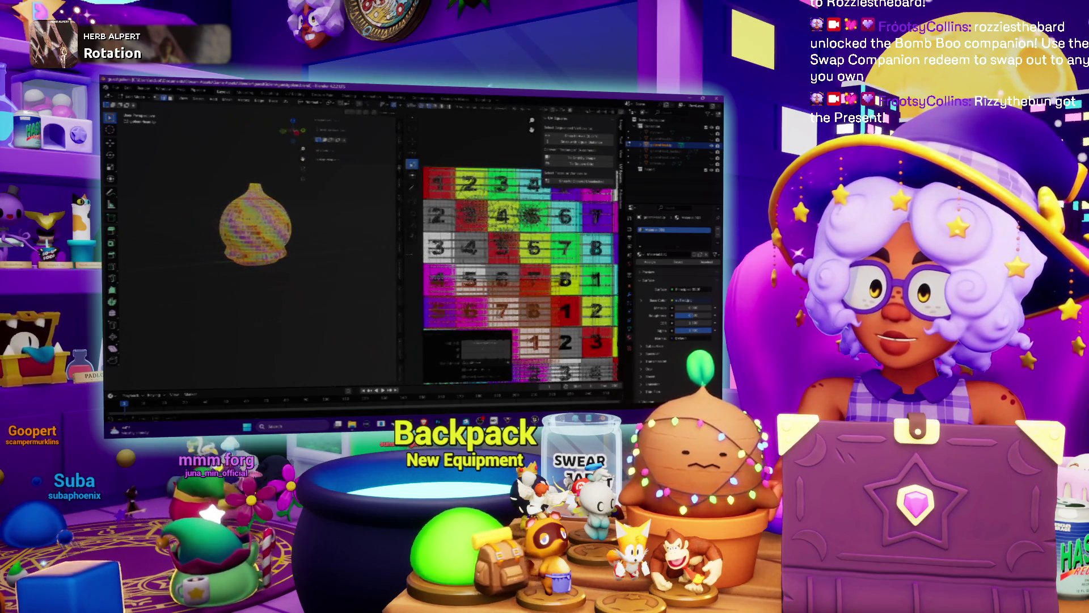
pyautogui.scroll(3, 256, 213)
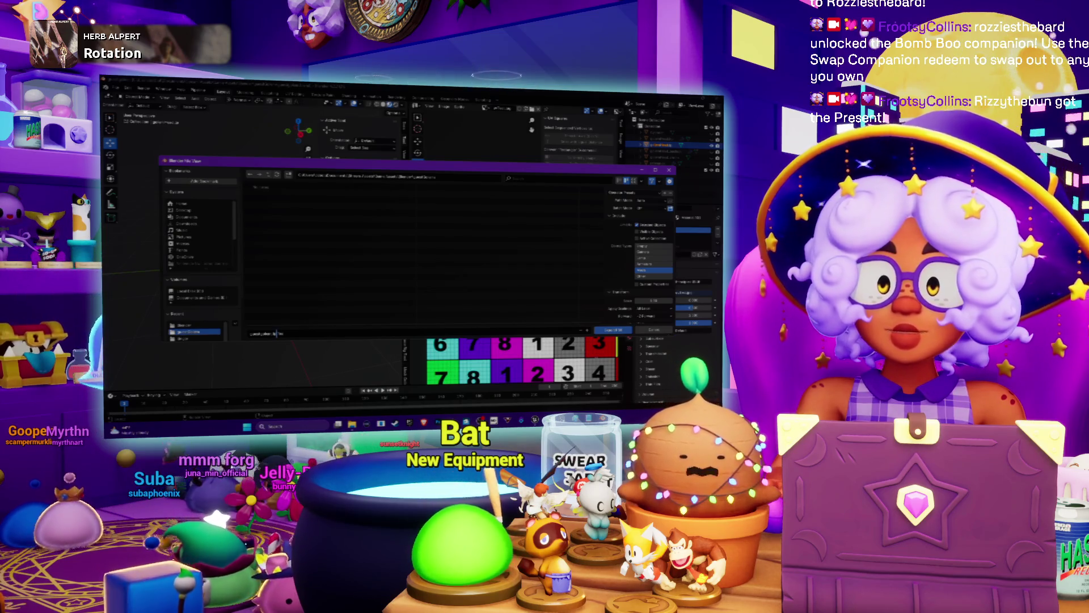
# - Adjust the image loading options and load the numbered grid image
pyautogui.click(613, 275)
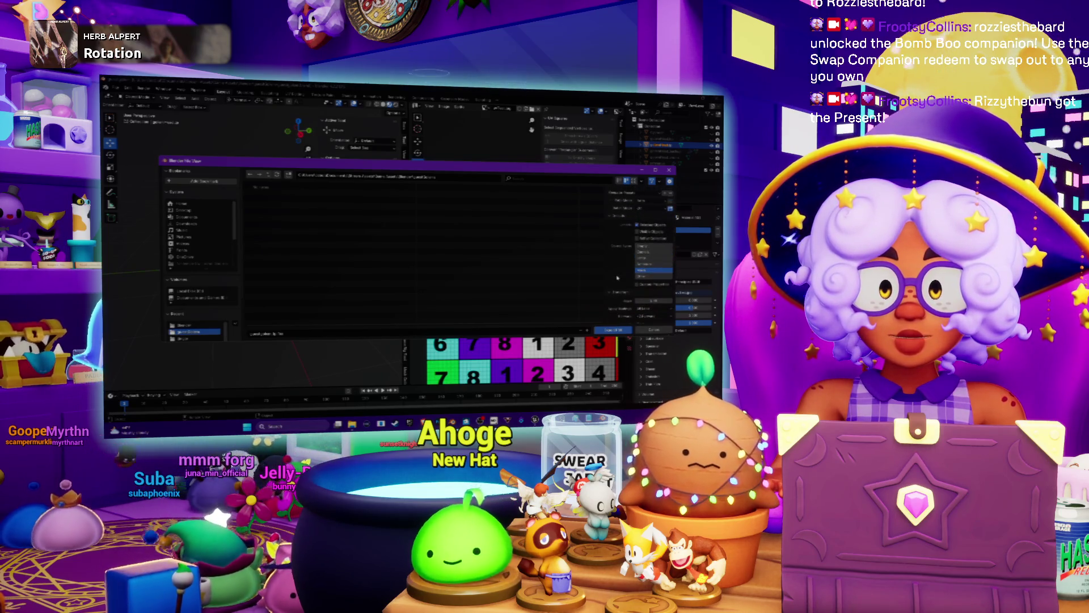
pyautogui.click(617, 278)
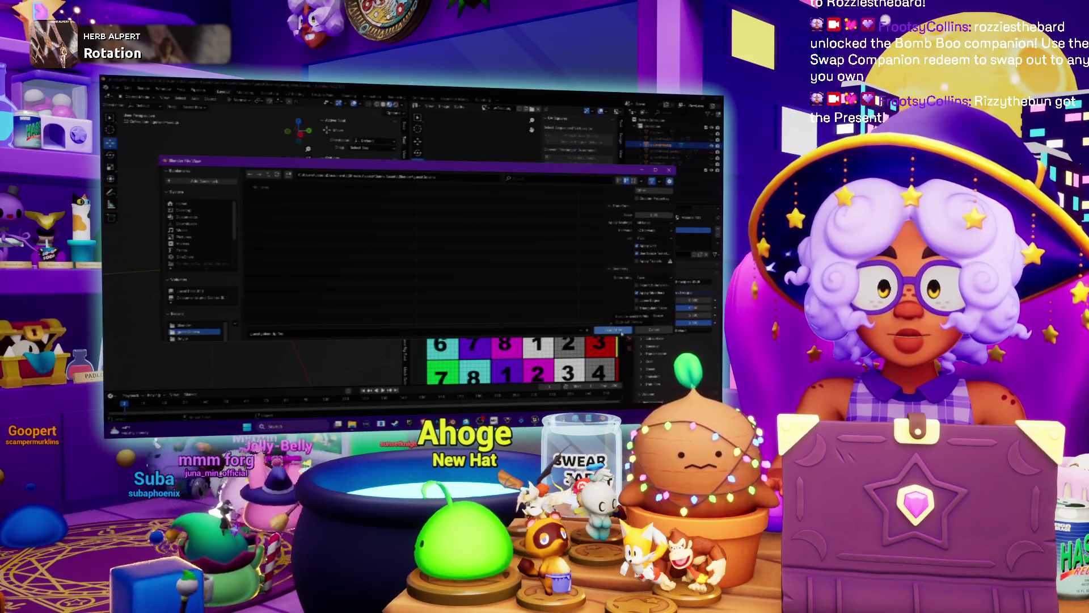
pyautogui.click(609, 329)
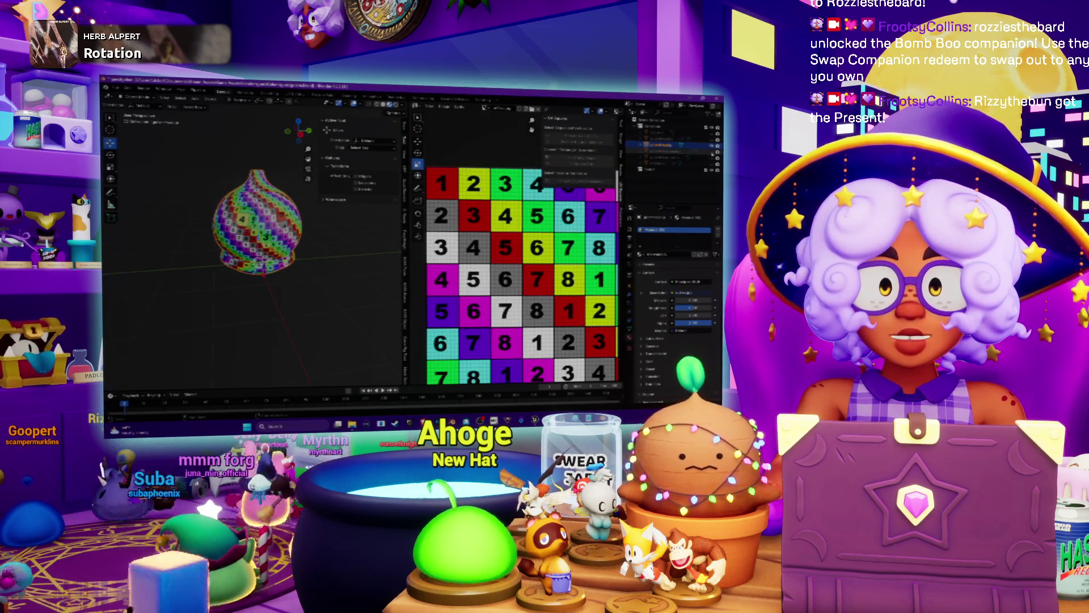
# - Show the gourd in solid shading and start a File > Export for the model
pyautogui.press('z')
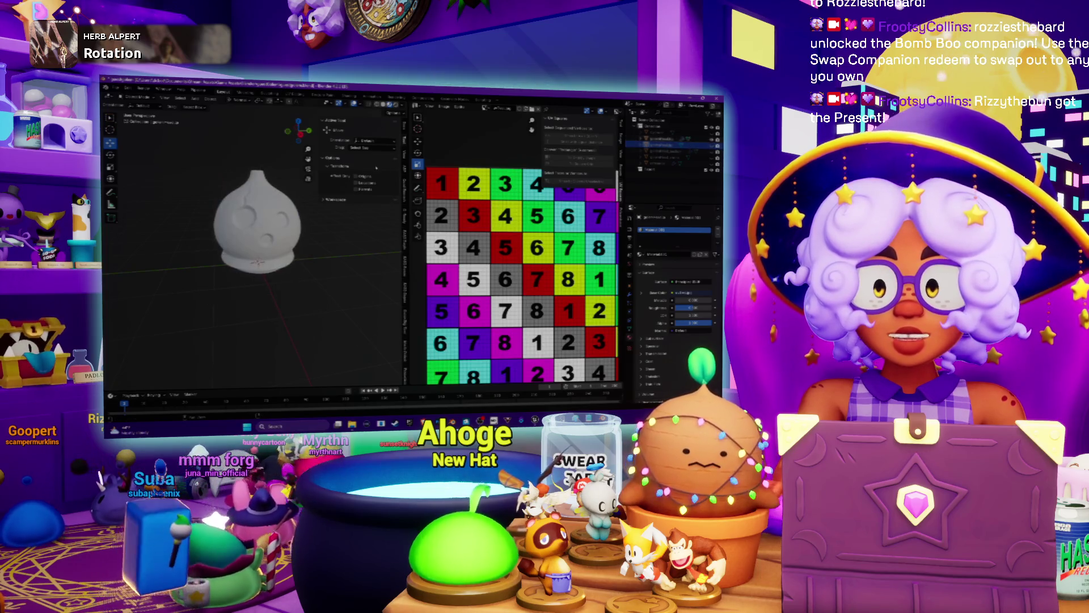
pyautogui.click(121, 93)
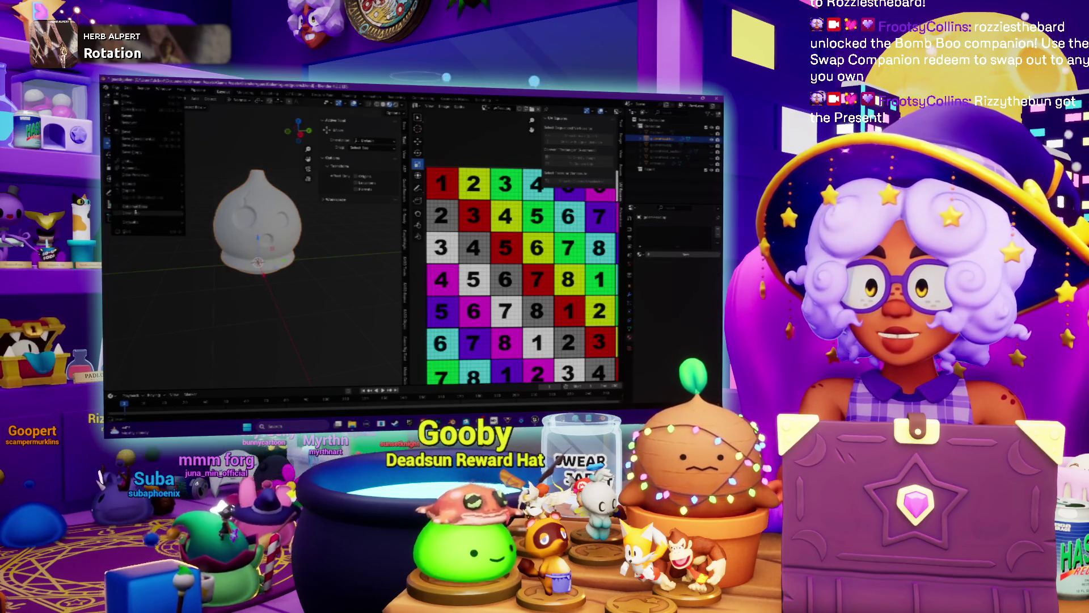
pyautogui.click(221, 252)
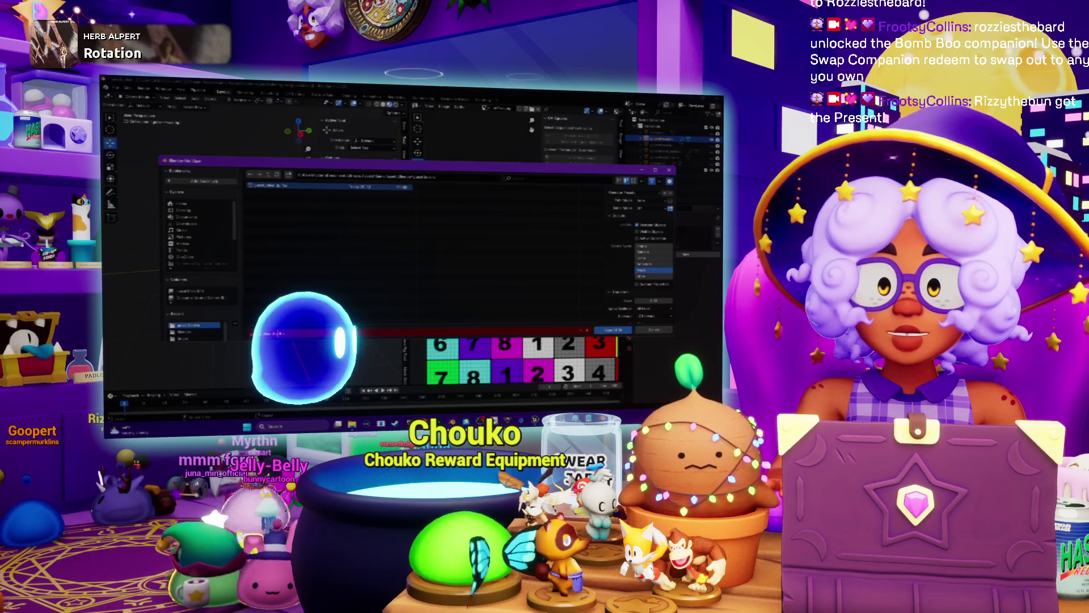
# - Confirm the Blender export, switch to Steam and show the game library
pyautogui.press('Return')
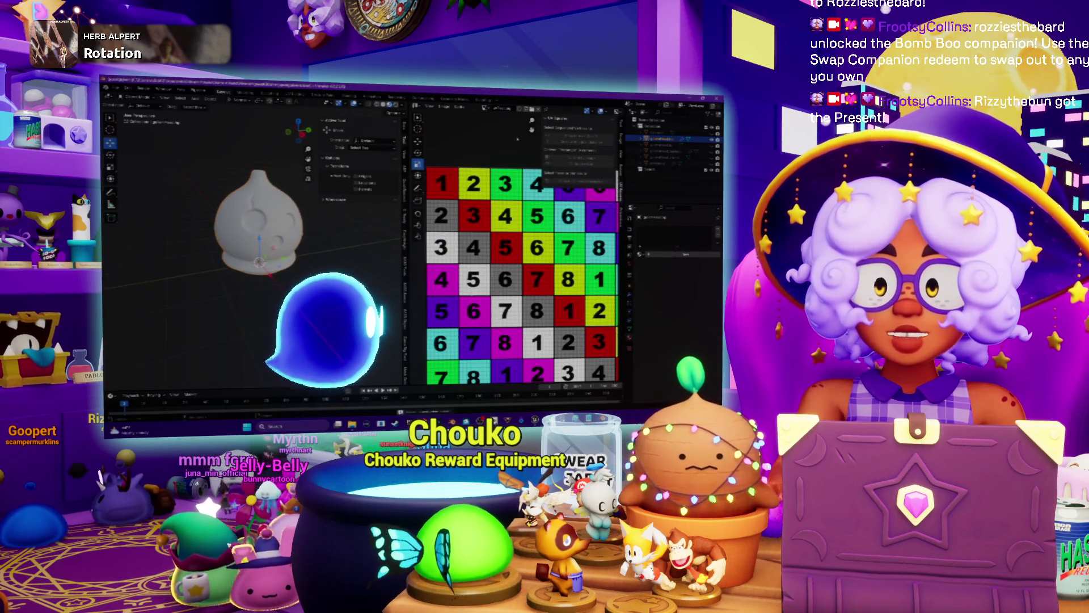
pyautogui.hotkey('alt', 'Tab')
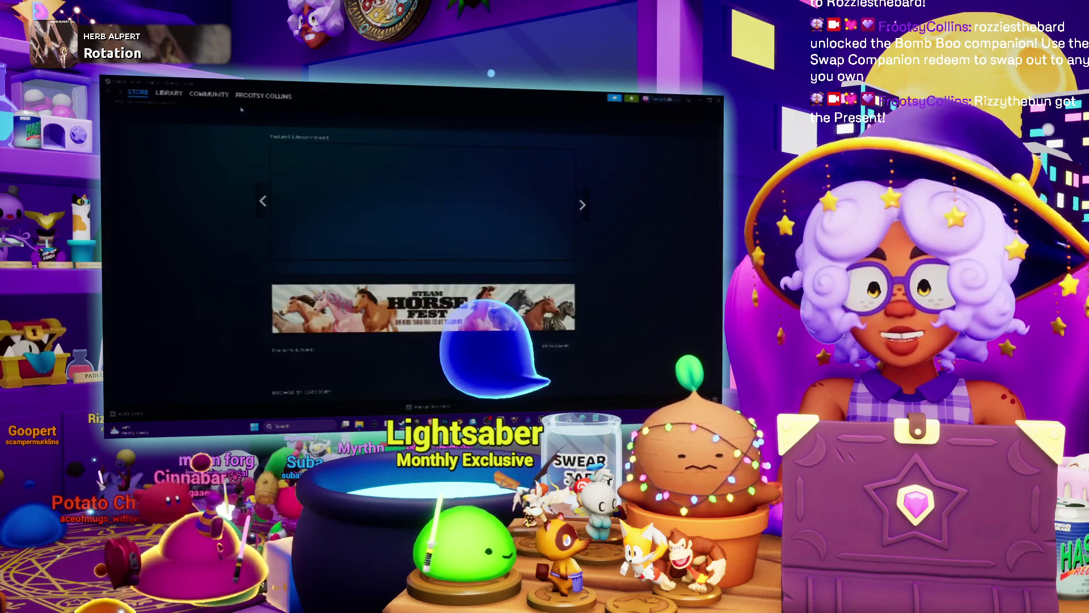
pyautogui.click(168, 93)
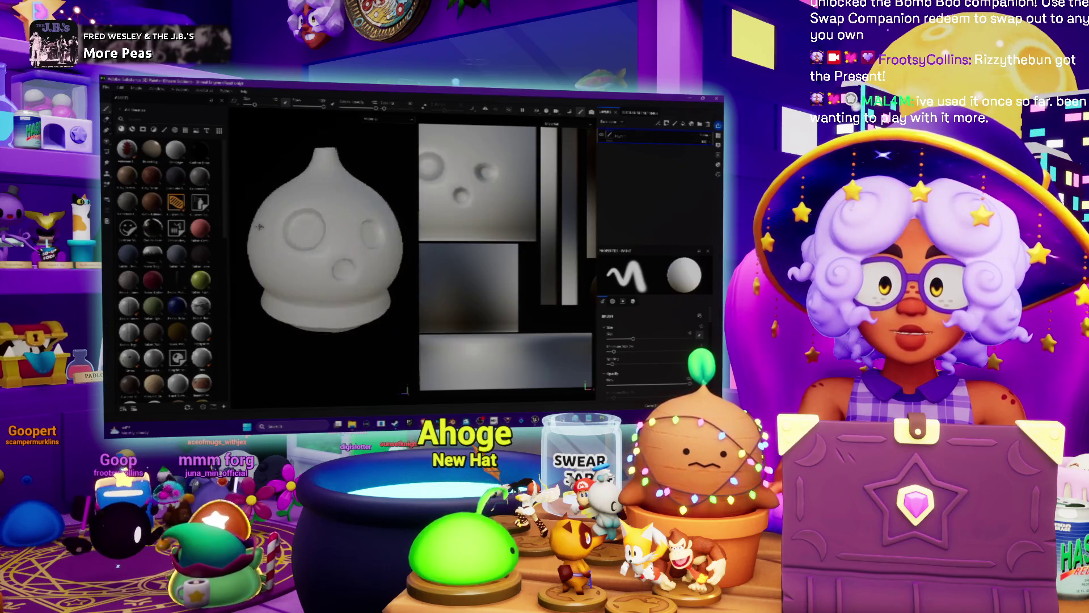
# - In Bake Mesh Maps, change the output size and browse for a high poly mesh file
pyautogui.keyDown('alt'); pyautogui.moveTo(272, 257); pyautogui.dragTo(279, 258); pyautogui.keyUp('alt')
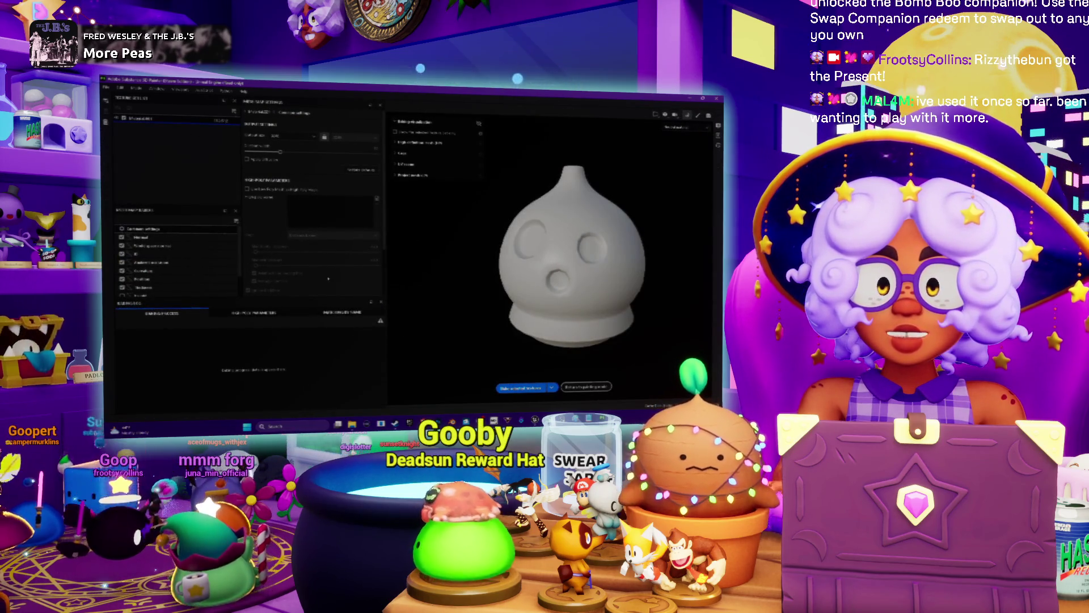
pyautogui.keyDown('alt'); pyautogui.moveTo(519, 252); pyautogui.dragTo(536, 252); pyautogui.keyUp('alt')
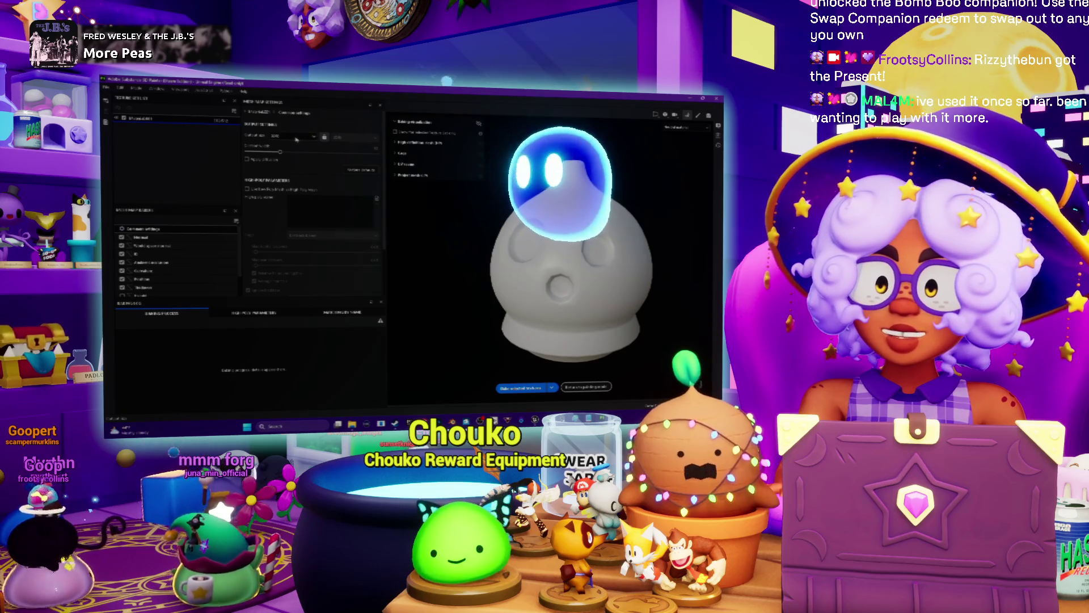
pyautogui.click(274, 147)
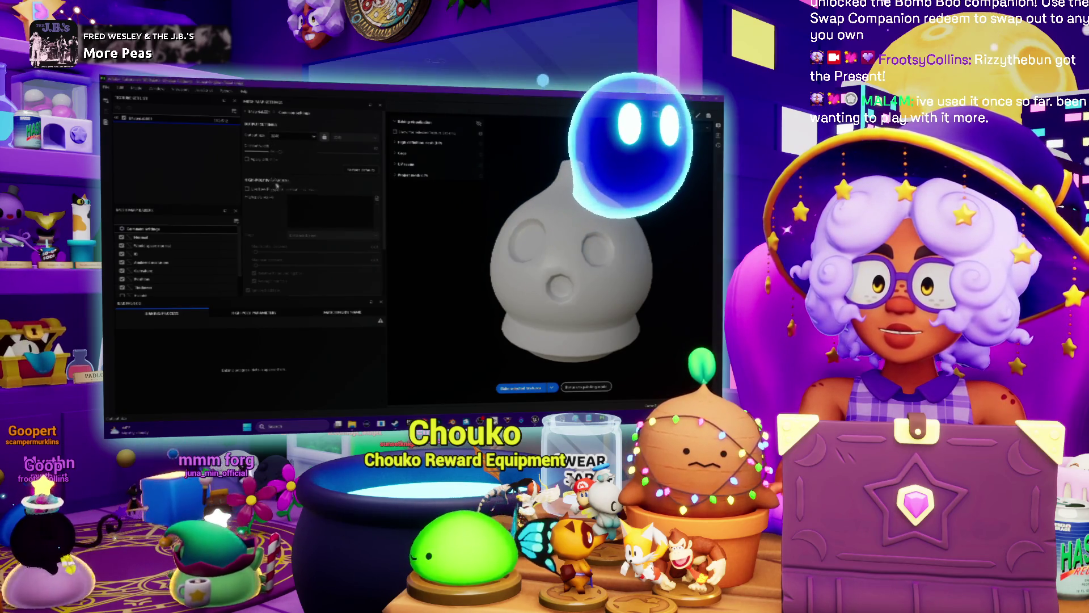
pyautogui.click(289, 136)
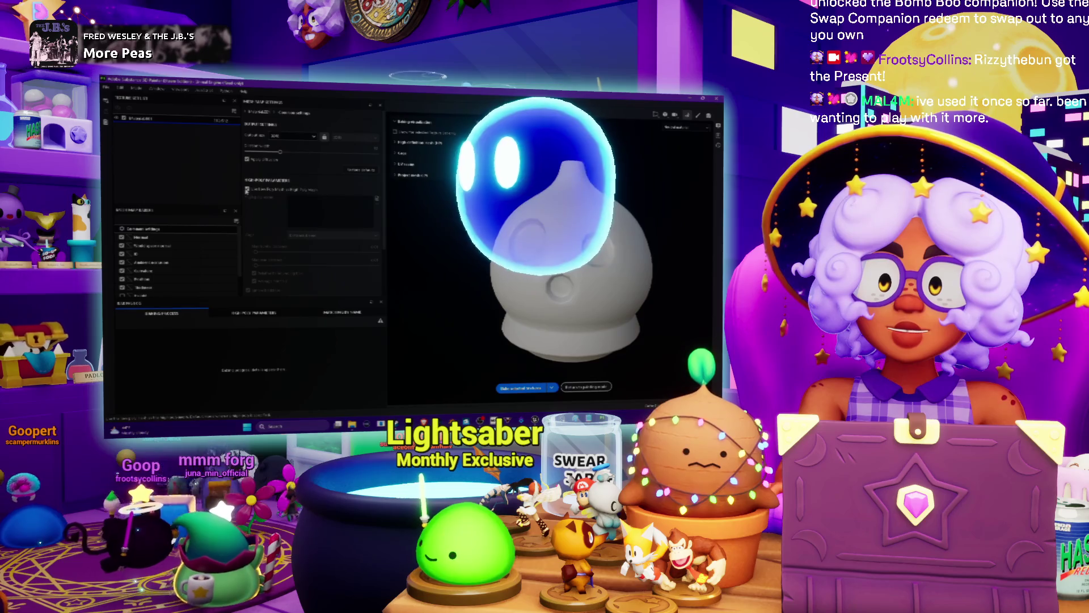
pyautogui.click(377, 197)
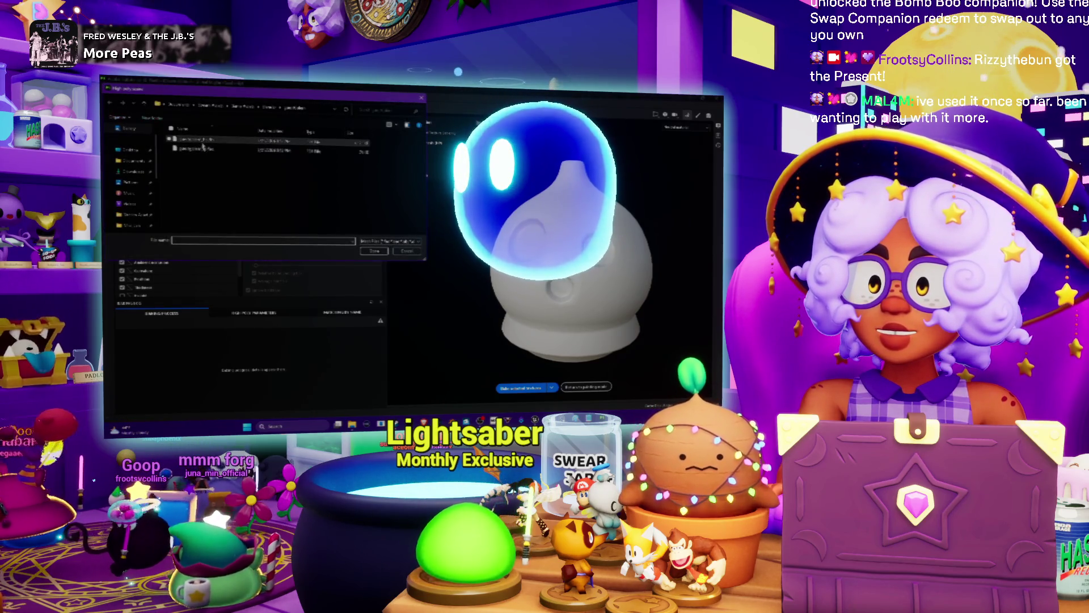
# - Pick the mesh file as bake source, enable a bake option and start baking the mesh maps
pyautogui.doubleClick(202, 149)
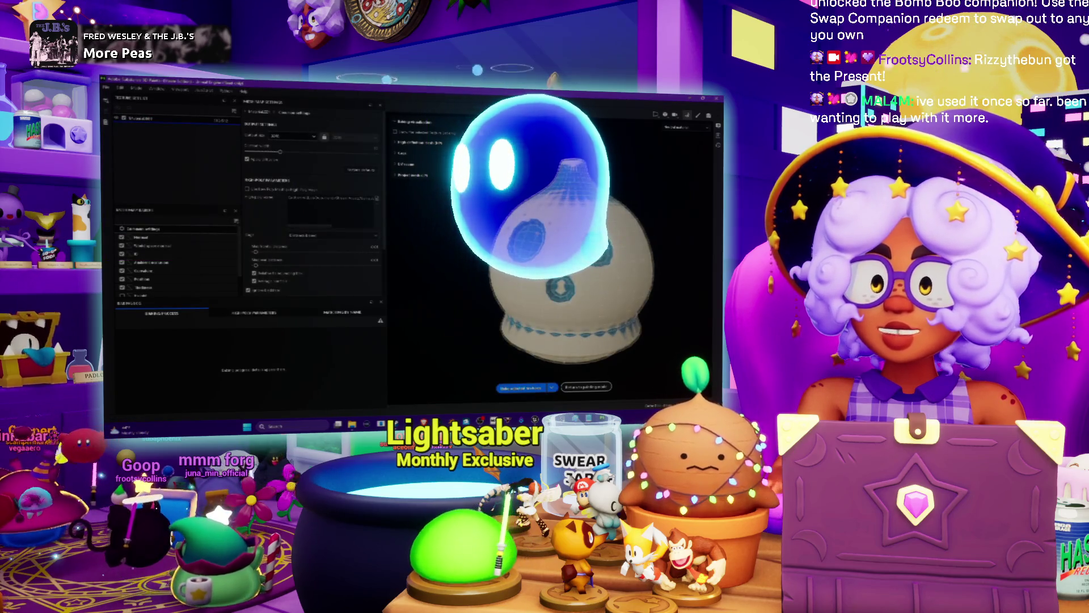
pyautogui.keyDown('alt'); pyautogui.moveTo(554, 255); pyautogui.dragTo(481, 208); pyautogui.keyUp('alt')
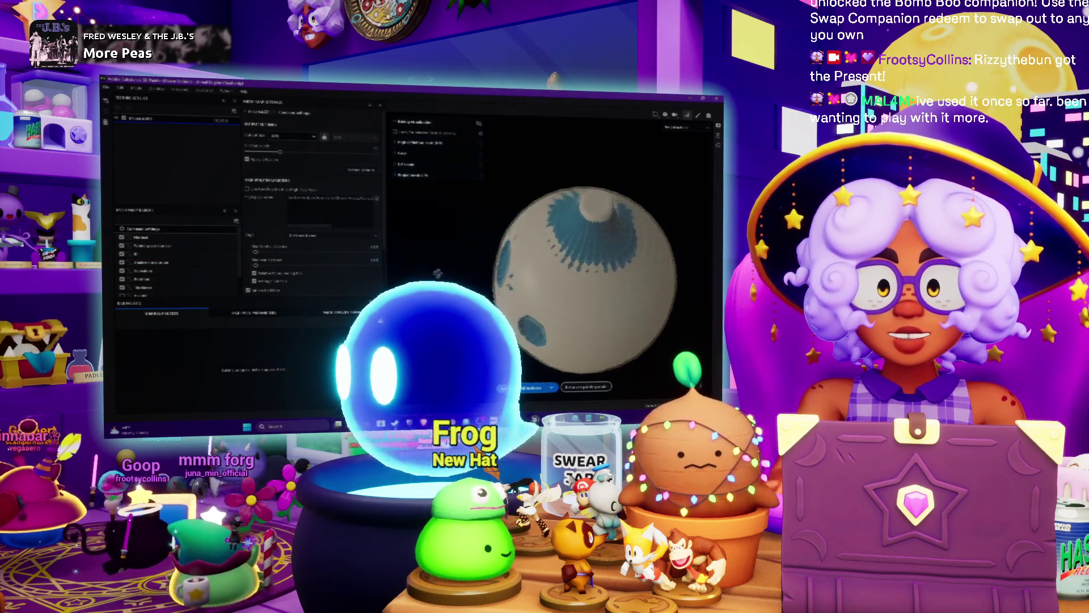
pyautogui.keyDown('alt'); pyautogui.moveTo(584, 264); pyautogui.dragTo(528, 251); pyautogui.keyUp('alt')
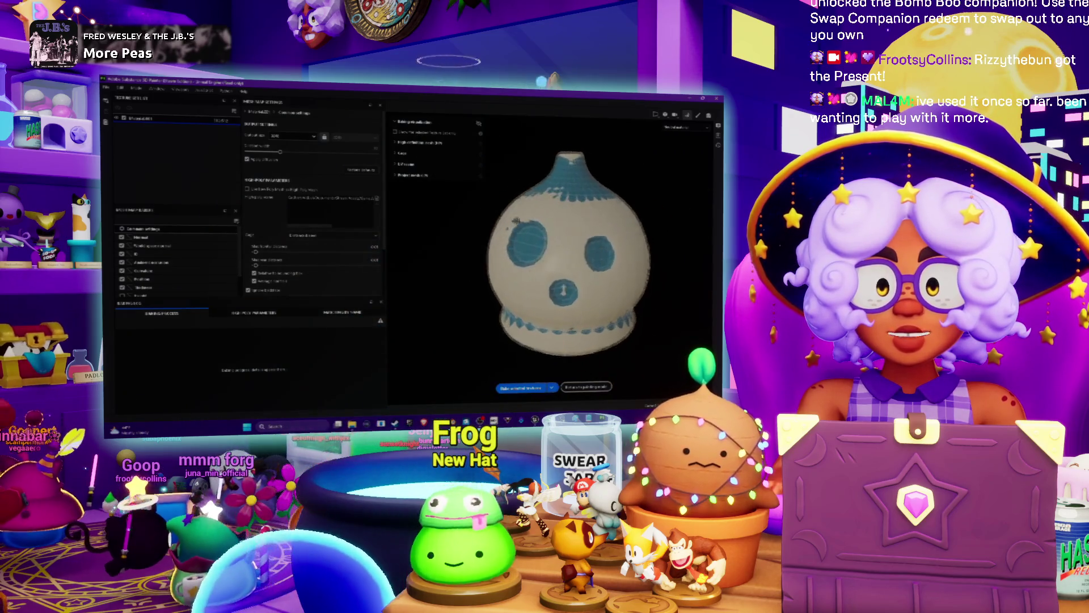
pyautogui.scroll(3, 528, 251)
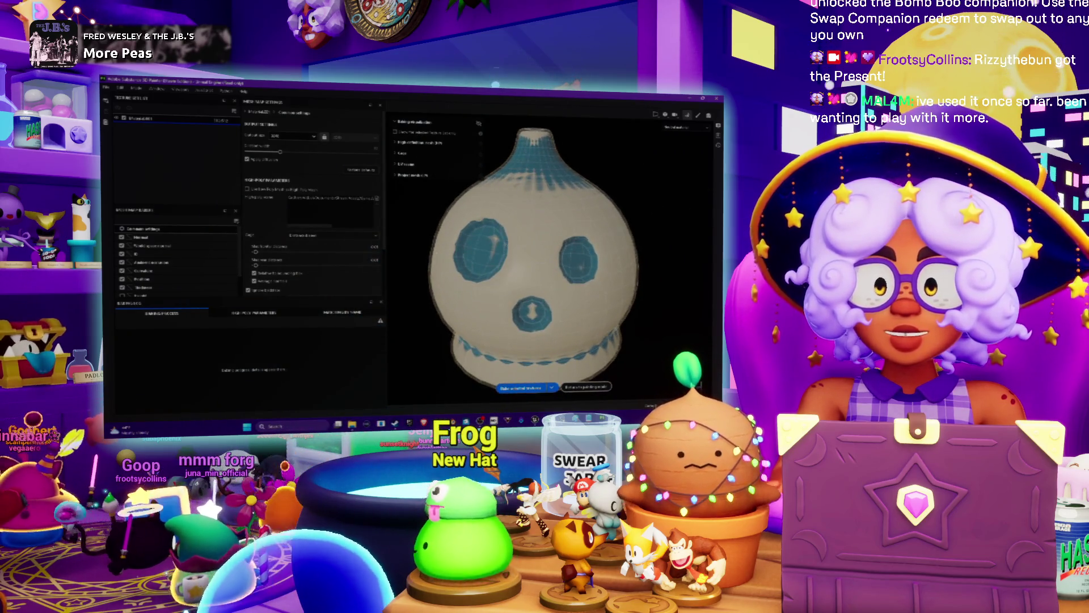
pyautogui.click(248, 158)
pyautogui.scroll(-3, 311, 204)
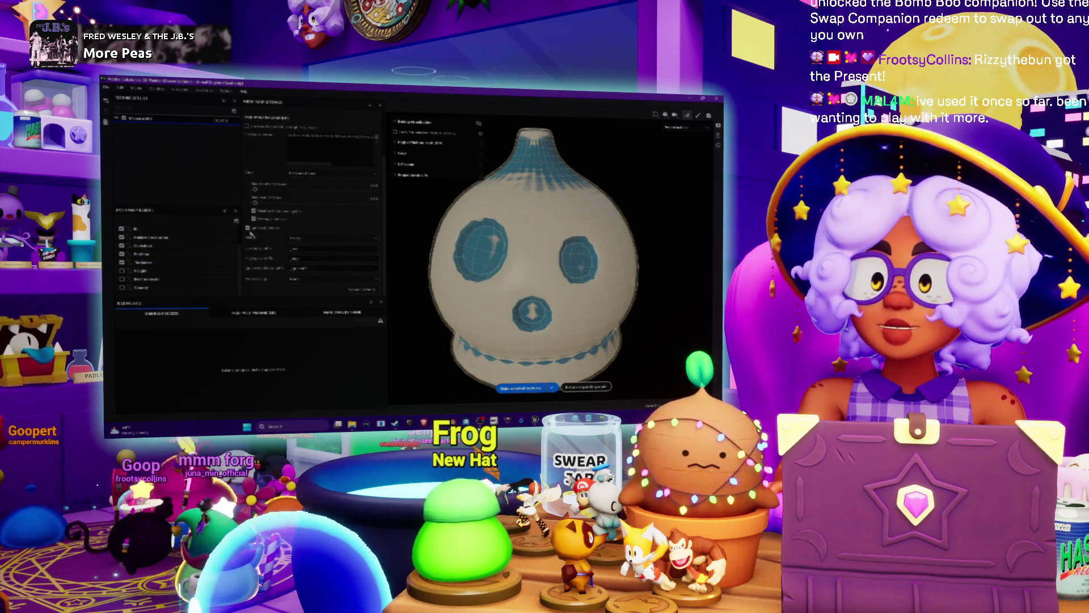
pyautogui.click(319, 277)
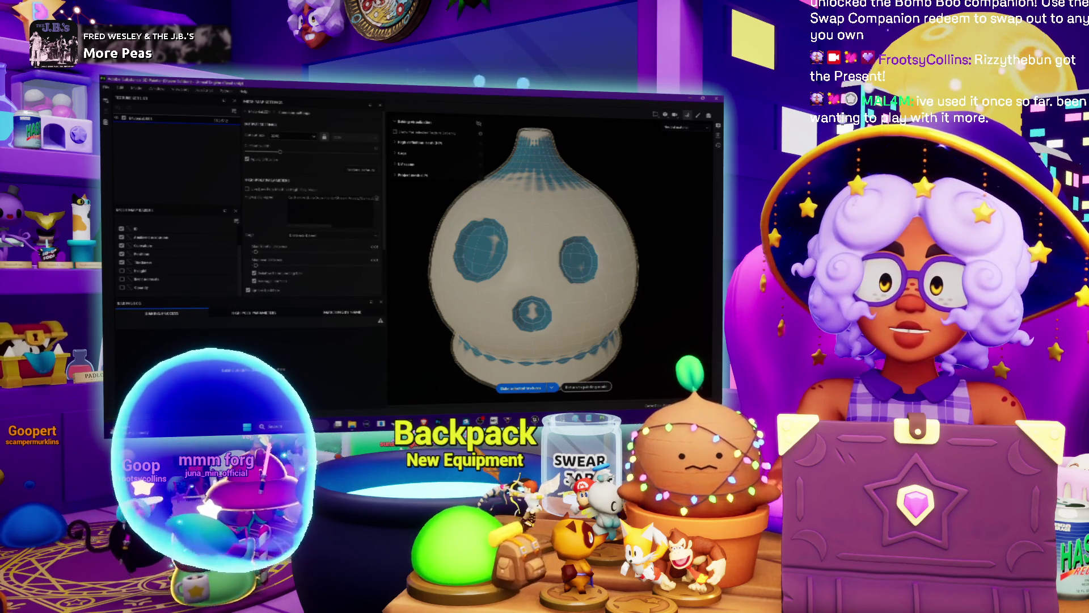
pyautogui.click(528, 387)
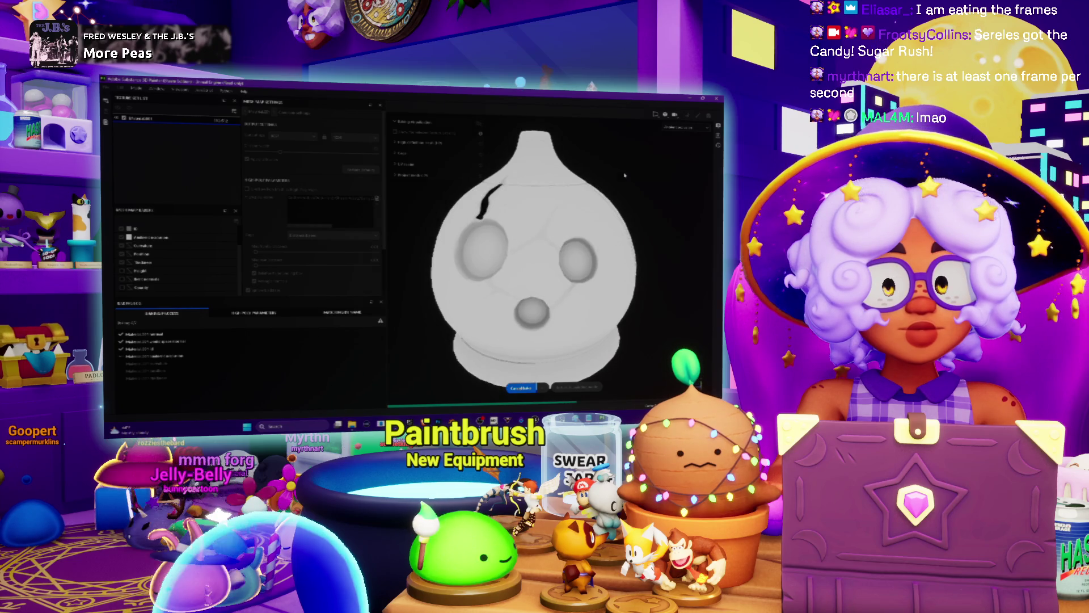
# - Undo the last change before bringing up the Save As dialog
pyautogui.hotkey('ctrl', 'z')
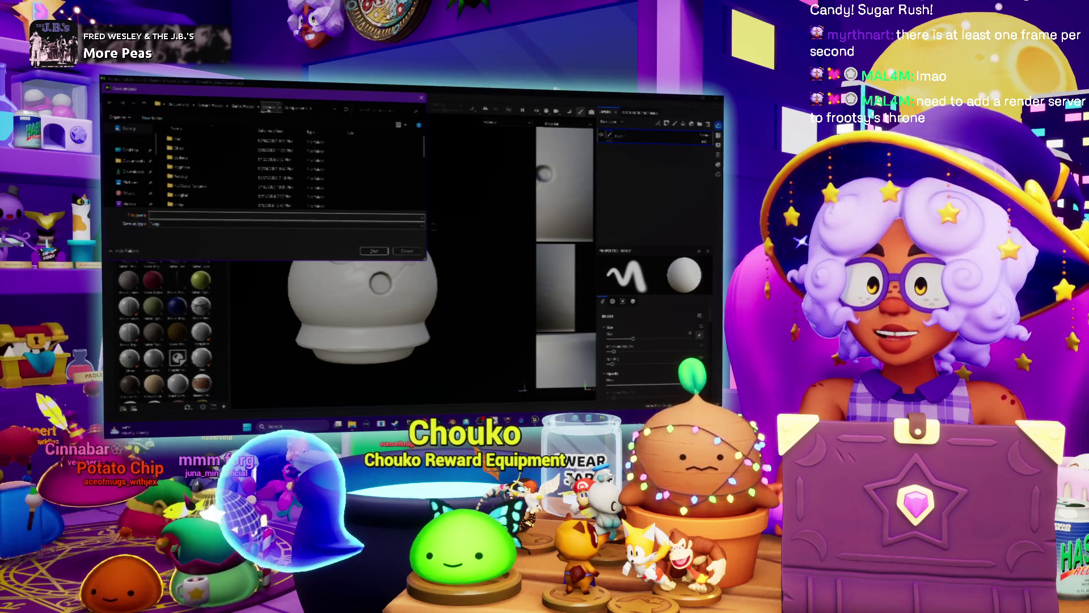
# - Save the project under the gumball name inside the empty project folder
pyautogui.click(269, 108)
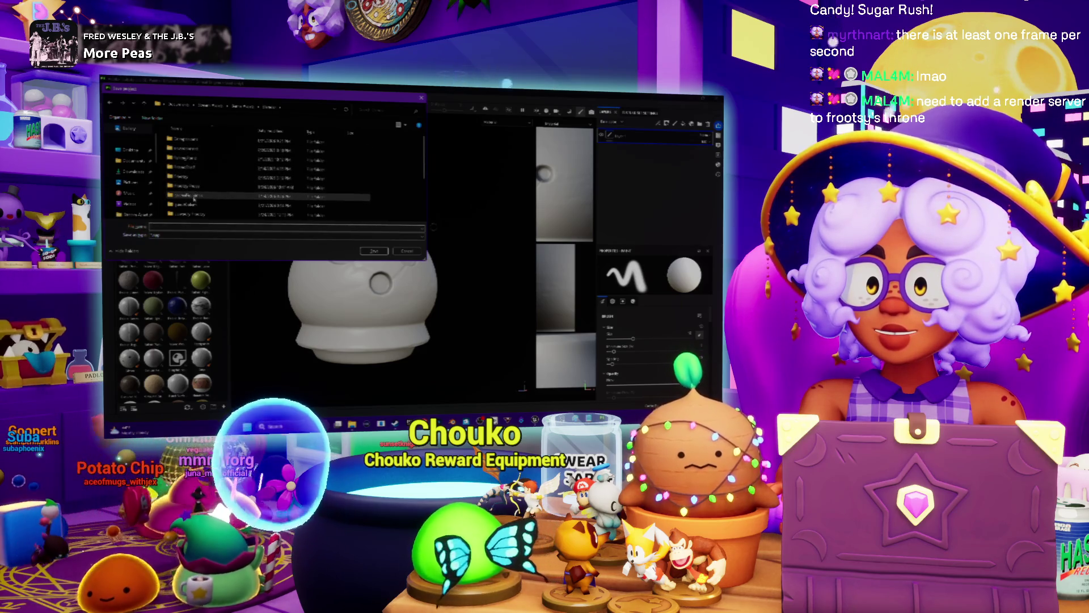
pyautogui.doubleClick(198, 205)
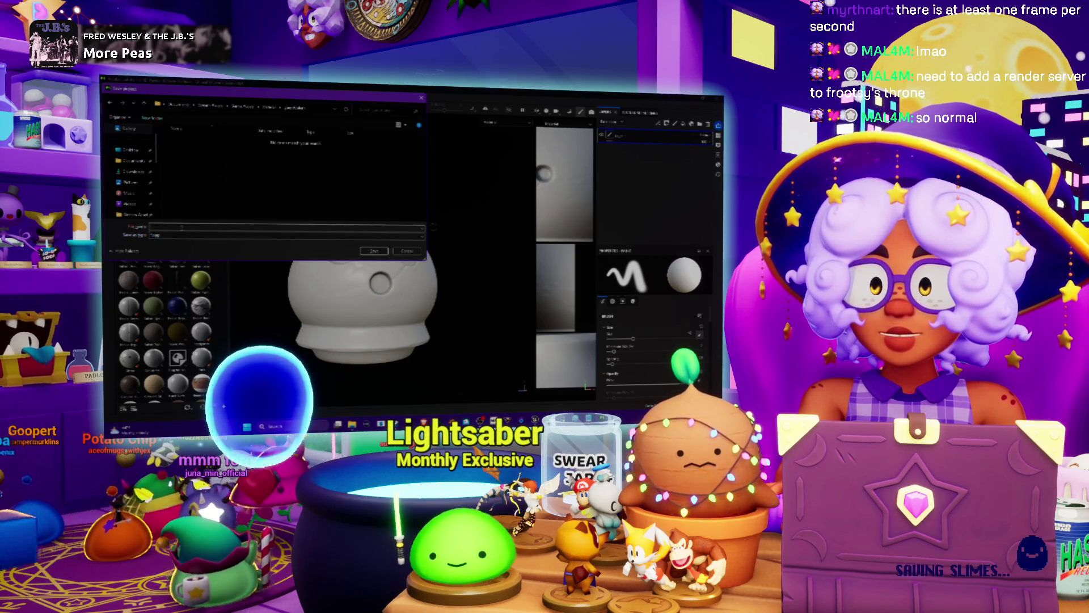
pyautogui.write('gumball')
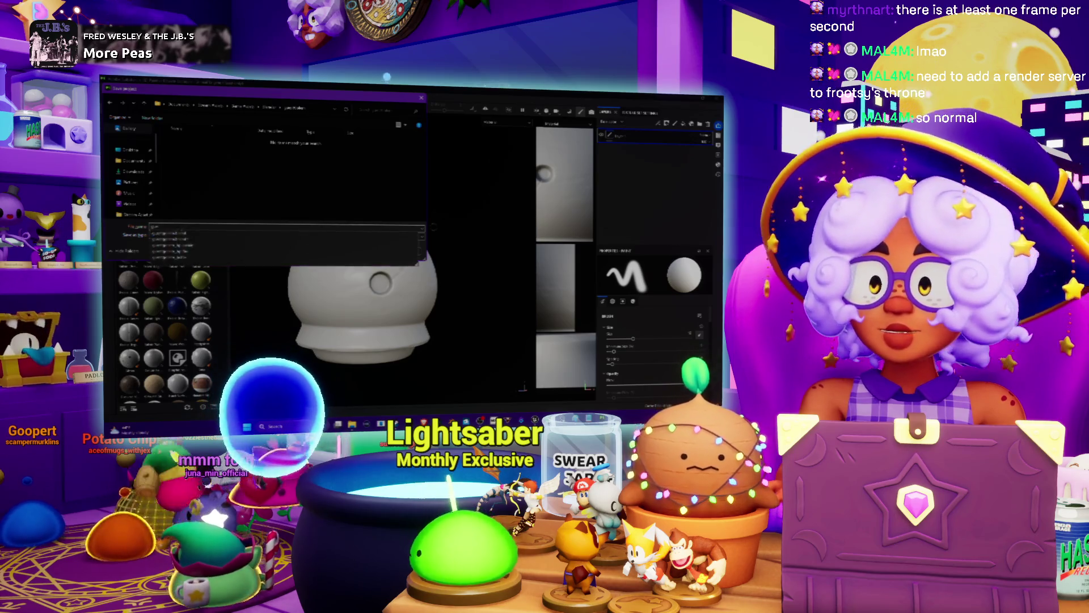
pyautogui.write('_')
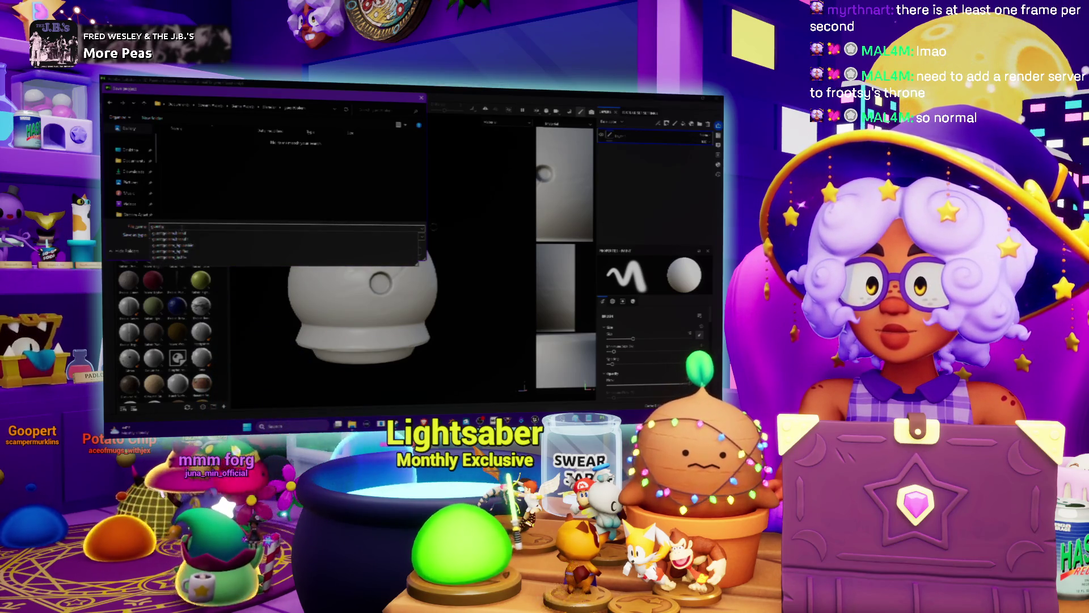
pyautogui.press('Return')
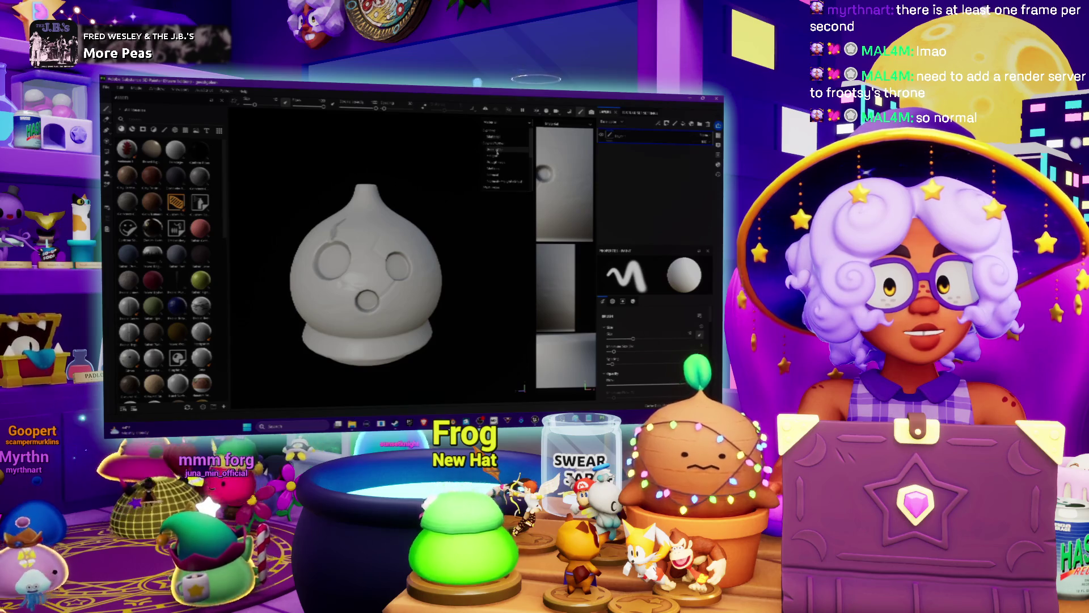
# - Preview the model on a checkerboard and inspect the fill layer's context options
pyautogui.click(498, 152)
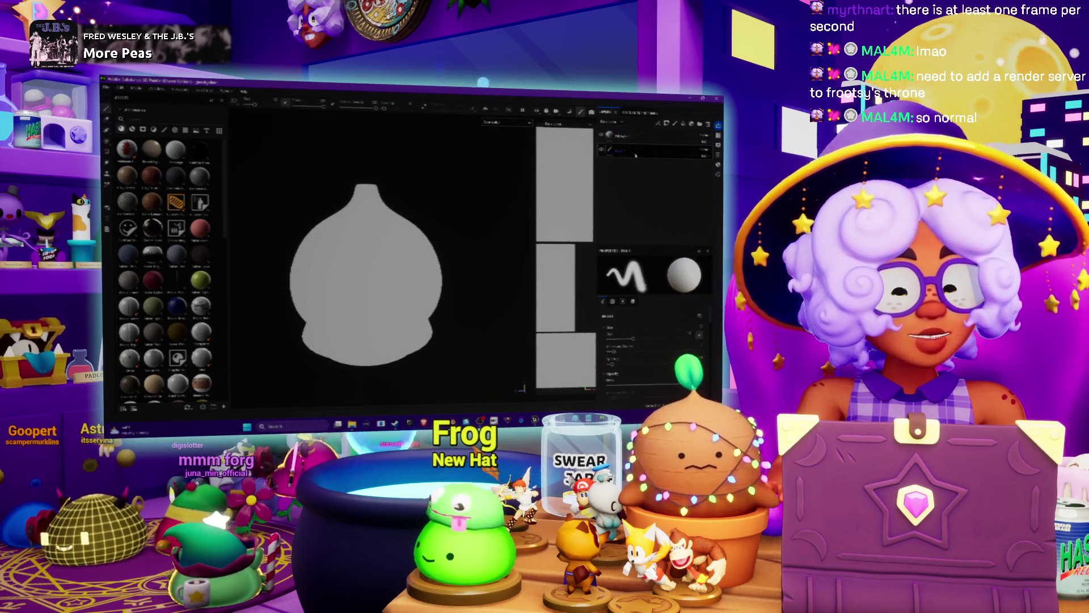
pyautogui.rightClick(615, 142)
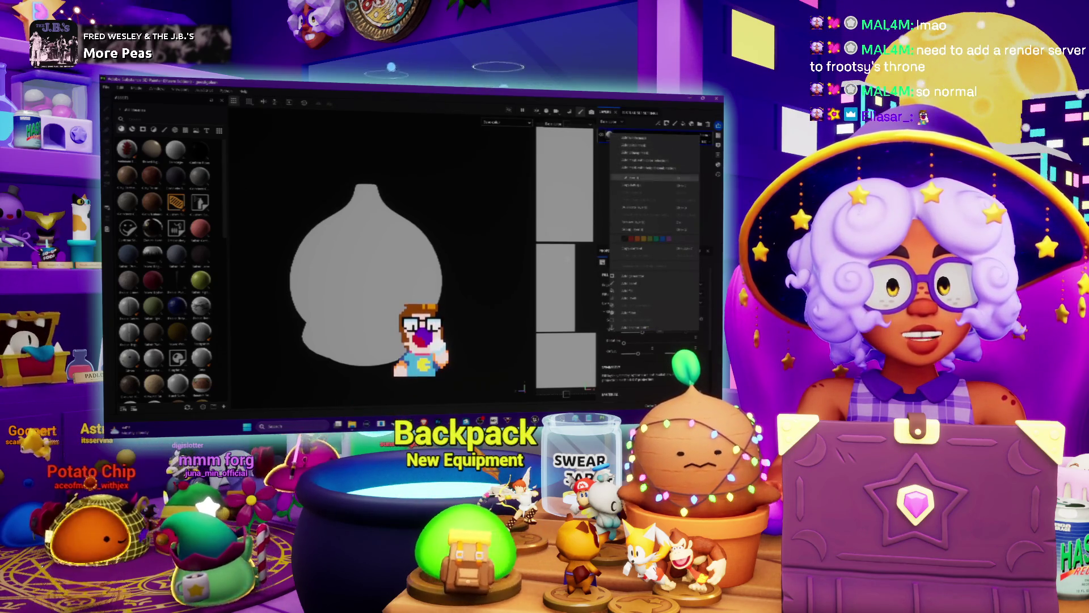
pyautogui.click(595, 194)
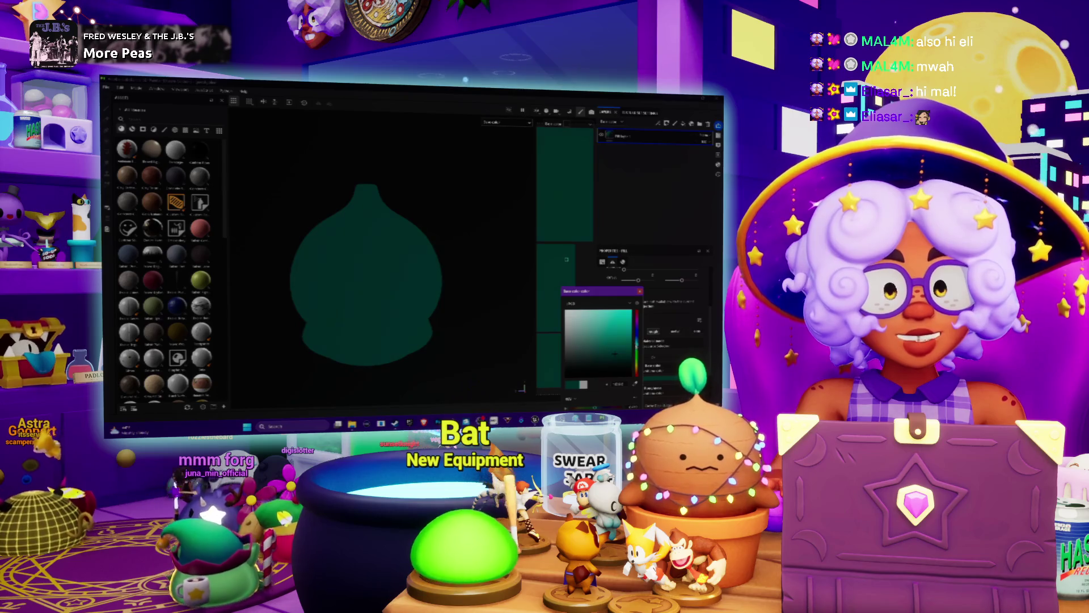
# - Shift the base fill colour to a greyish slate blue and keep it
pyautogui.moveTo(614, 352); pyautogui.dragTo(577, 344)
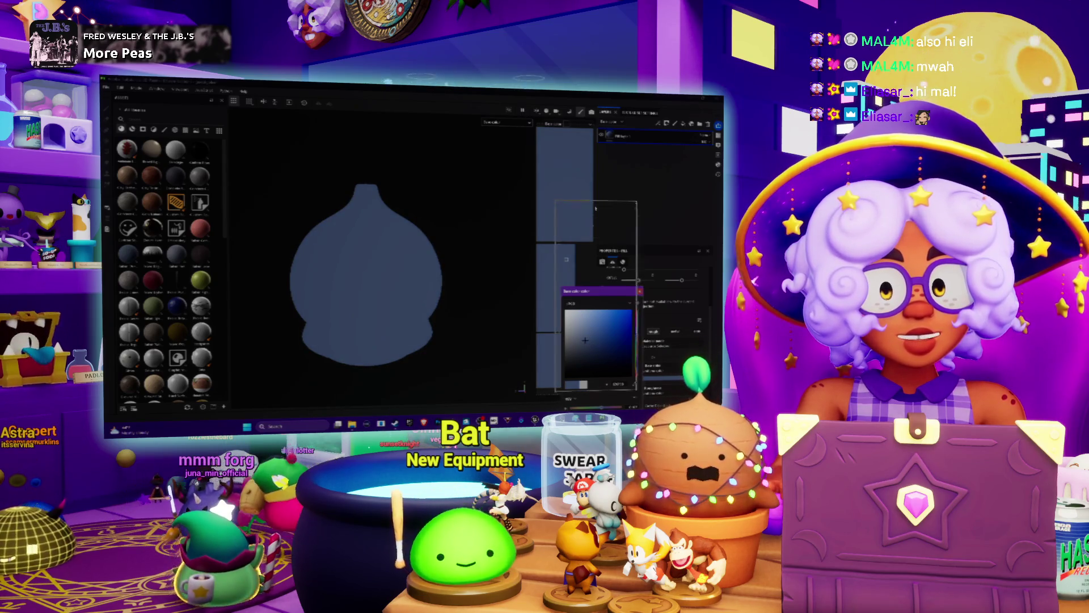
pyautogui.moveTo(602, 294); pyautogui.dragTo(596, 204)
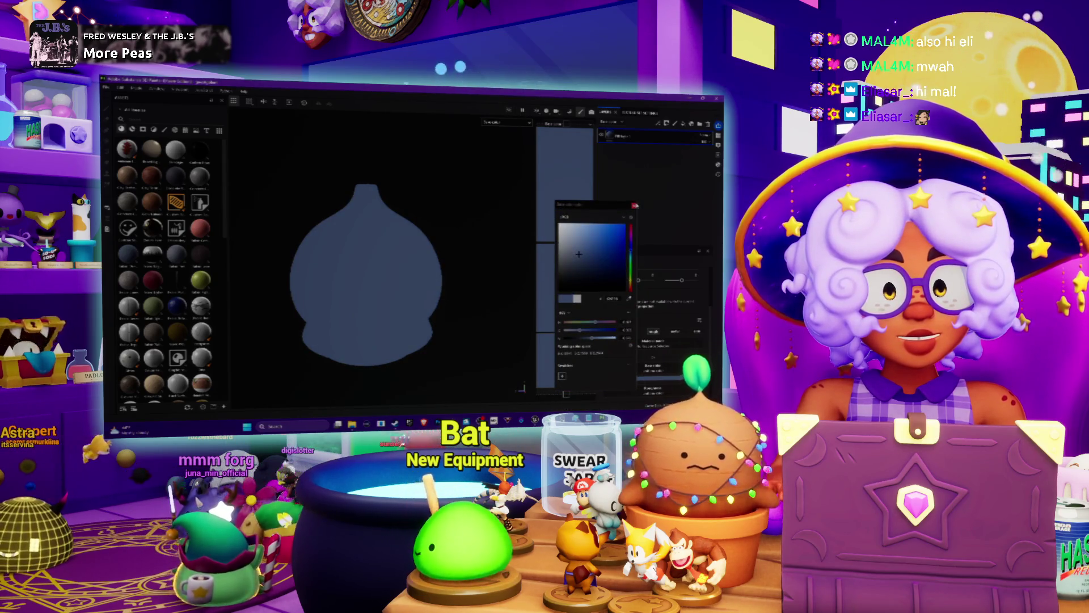
pyautogui.press('Escape')
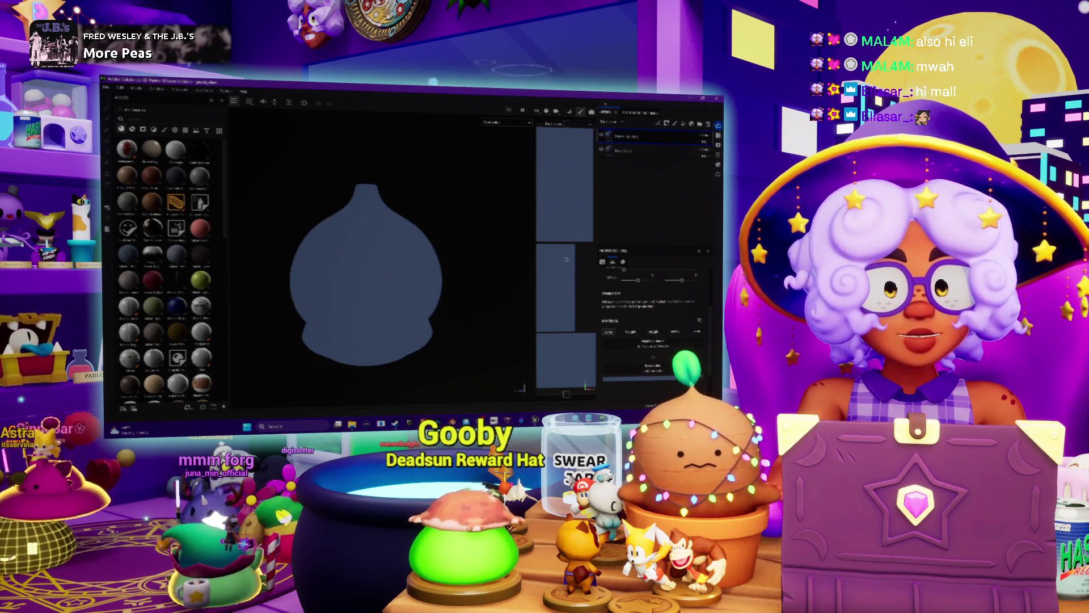
pyautogui.rightClick(625, 136)
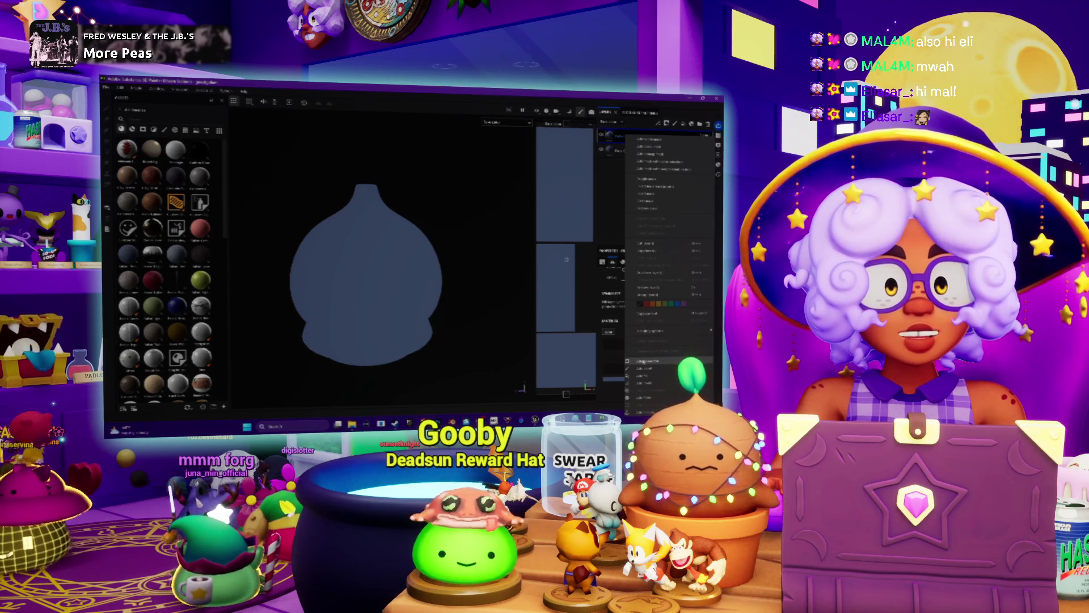
# - Add a layer using the baked normal detail so the holes and cracks show shaded relief
pyautogui.click(644, 394)
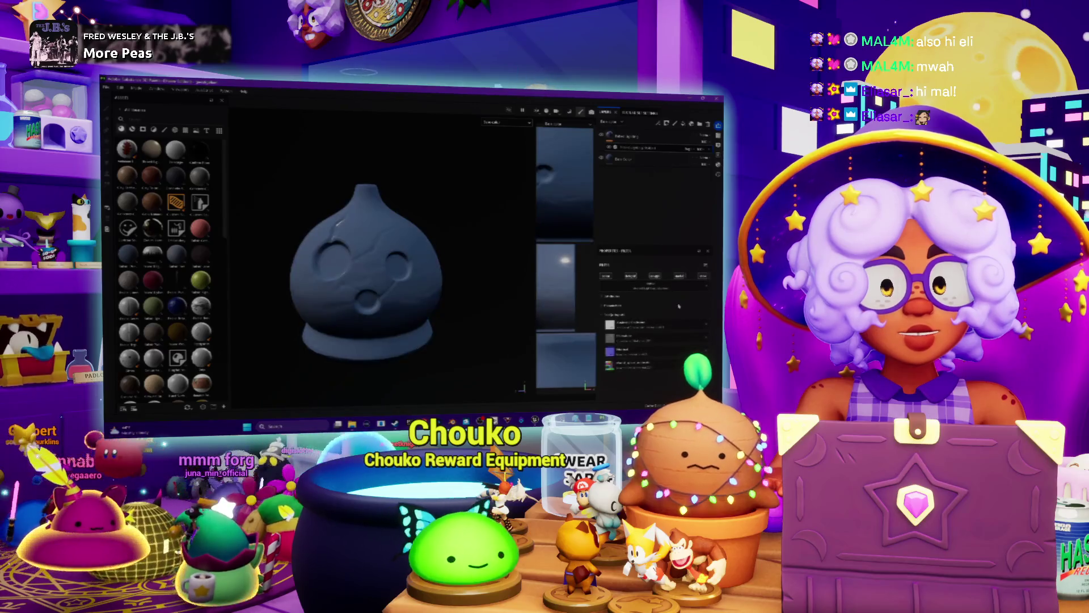
pyautogui.keyDown('alt'); pyautogui.moveTo(400, 273); pyautogui.dragTo(460, 271); pyautogui.keyUp('alt')
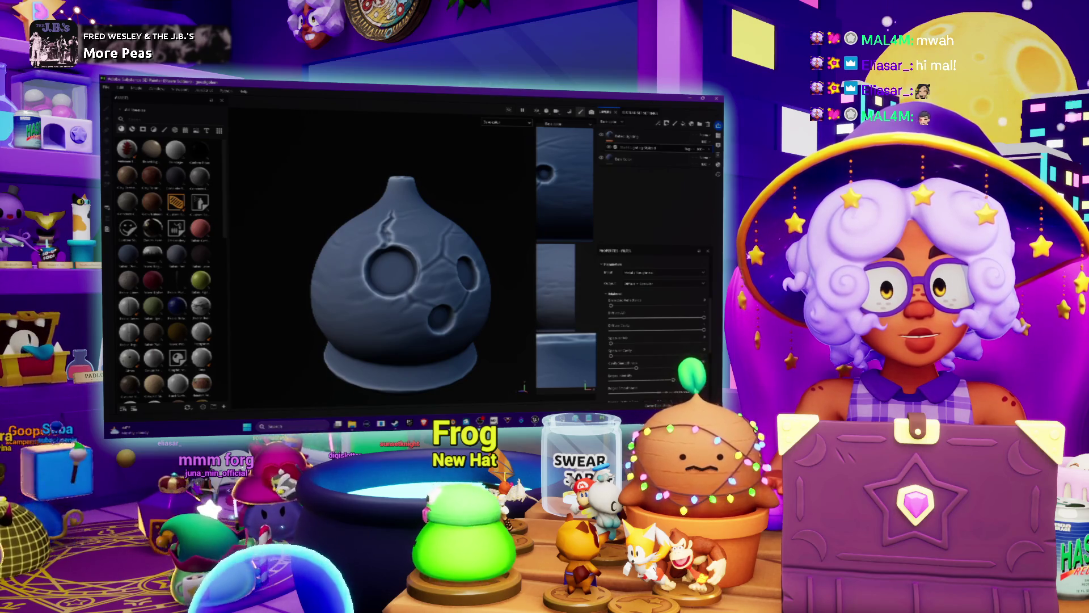
pyautogui.moveTo(400, 281)
pyautogui.keyDown('alt'); pyautogui.mouseDown()
pyautogui.moveTo(430, 281)
pyautogui.moveTo(411, 230)
pyautogui.mouseUp(); pyautogui.keyUp('alt')
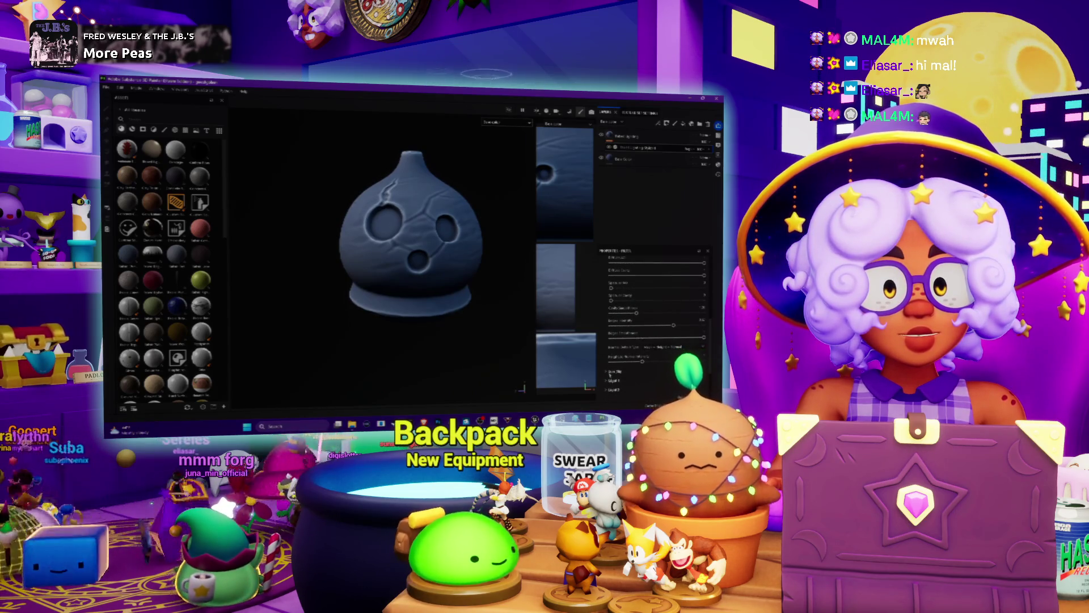
pyautogui.scroll(-3, 621, 363)
pyautogui.moveTo(394, 262)
pyautogui.keyDown('alt'); pyautogui.mouseDown()
pyautogui.moveTo(398, 289)
pyautogui.moveTo(375, 281)
pyautogui.mouseUp(); pyautogui.keyUp('alt')
pyautogui.scroll(3, 398, 255)
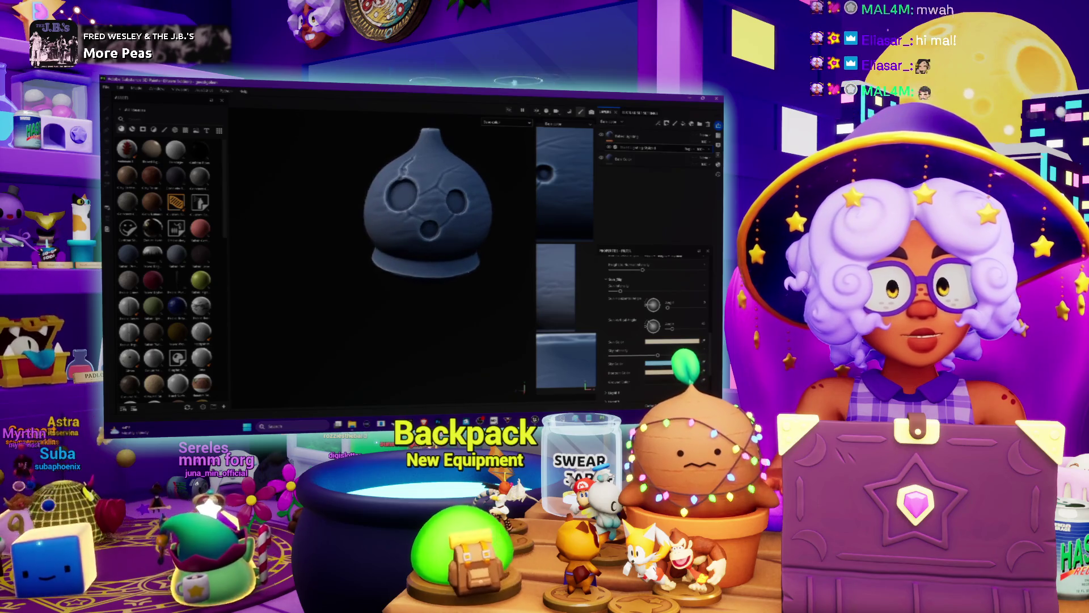
pyautogui.scroll(-1, 651, 324)
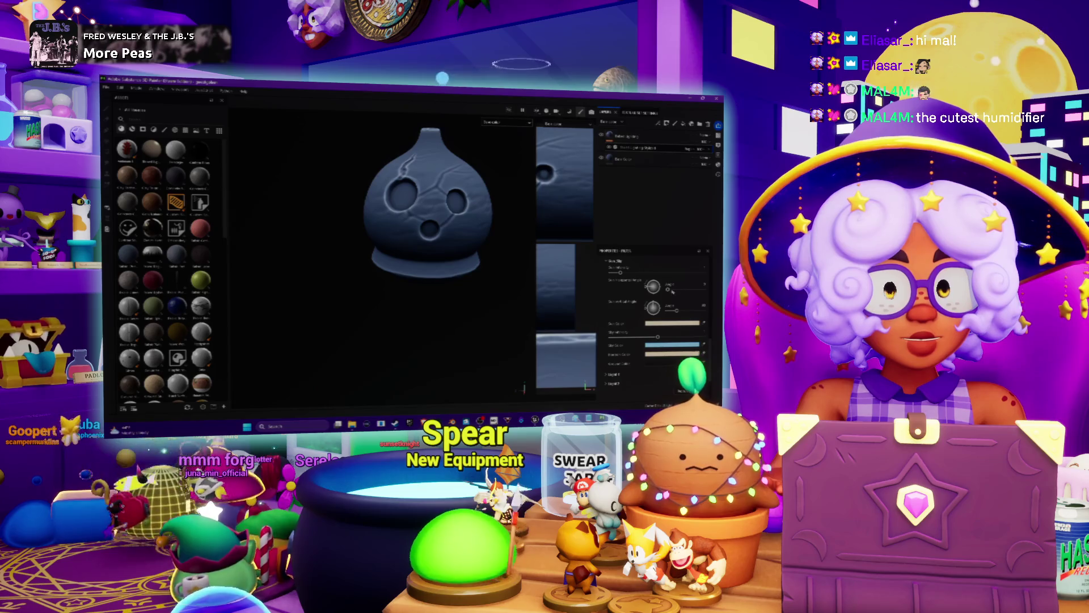
pyautogui.moveTo(407, 242)
pyautogui.keyDown('alt'); pyautogui.mouseDown()
pyautogui.moveTo(358, 247)
pyautogui.moveTo(426, 247)
pyautogui.mouseUp(); pyautogui.keyUp('alt')
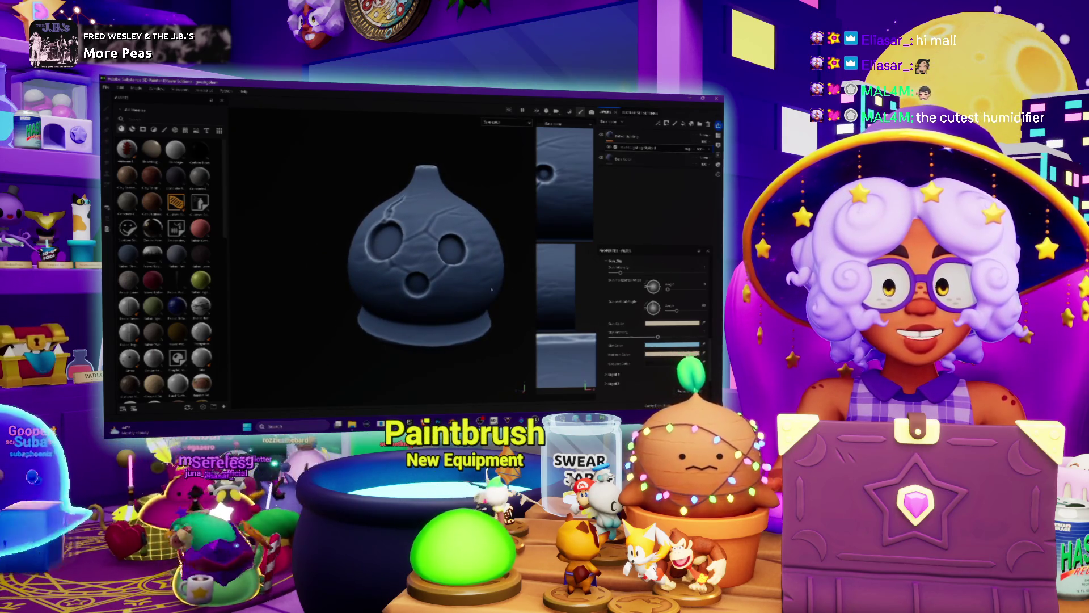
pyautogui.keyDown('alt'); pyautogui.moveTo(427, 247); pyautogui.dragTo(391, 247); pyautogui.keyUp('alt')
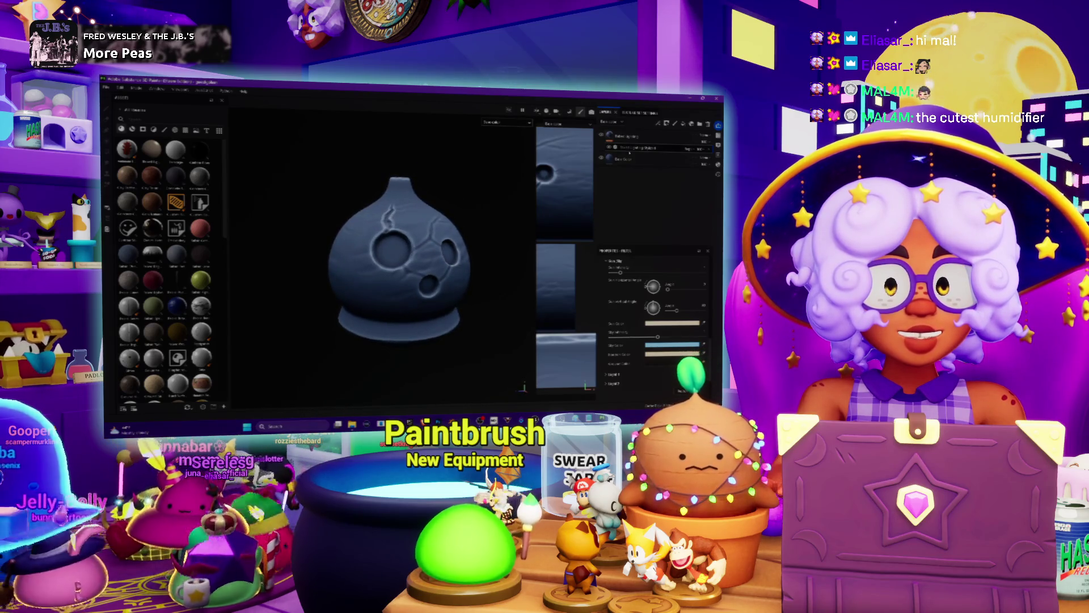
pyautogui.click(703, 136)
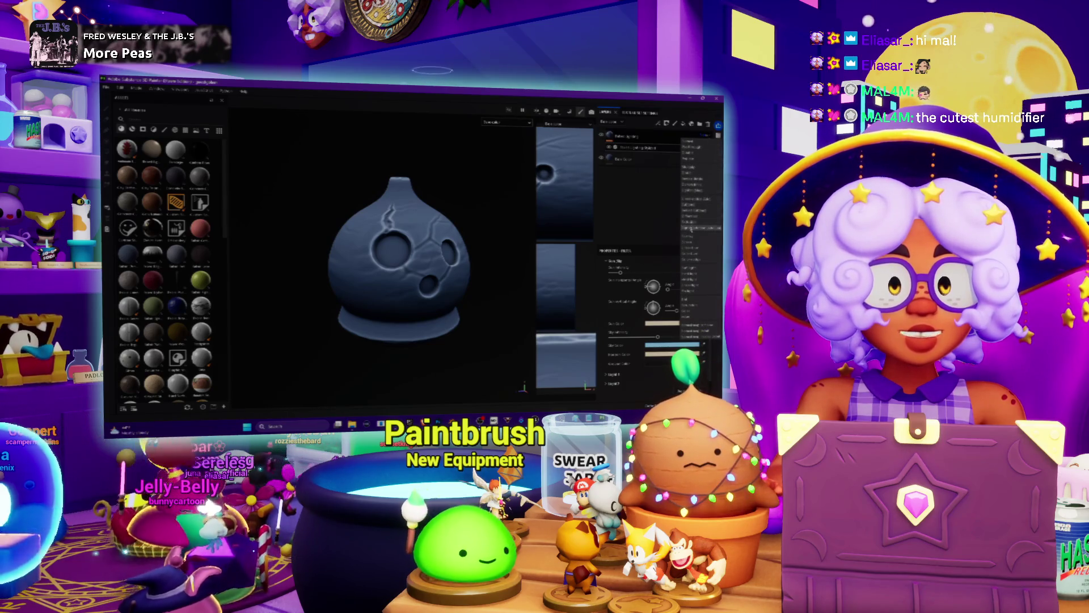
# - Pick the detail layer option that deepens the gourd's blue and inspect it around the model
pyautogui.click(690, 267)
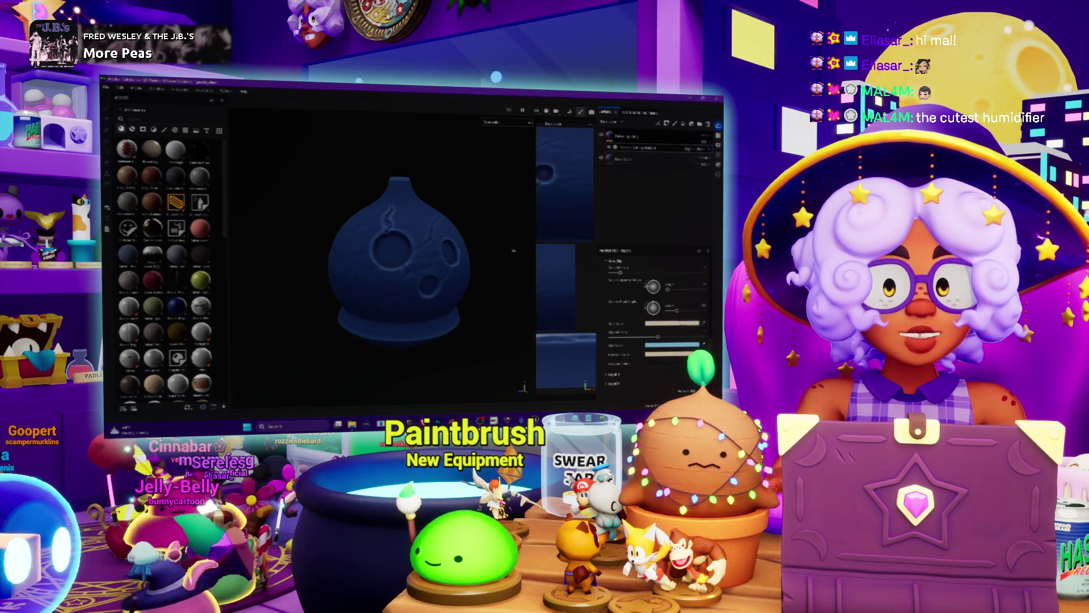
pyautogui.keyDown('alt'); pyautogui.moveTo(513, 250); pyautogui.dragTo(477, 255); pyautogui.keyUp('alt')
pyautogui.scroll(3, 477, 256)
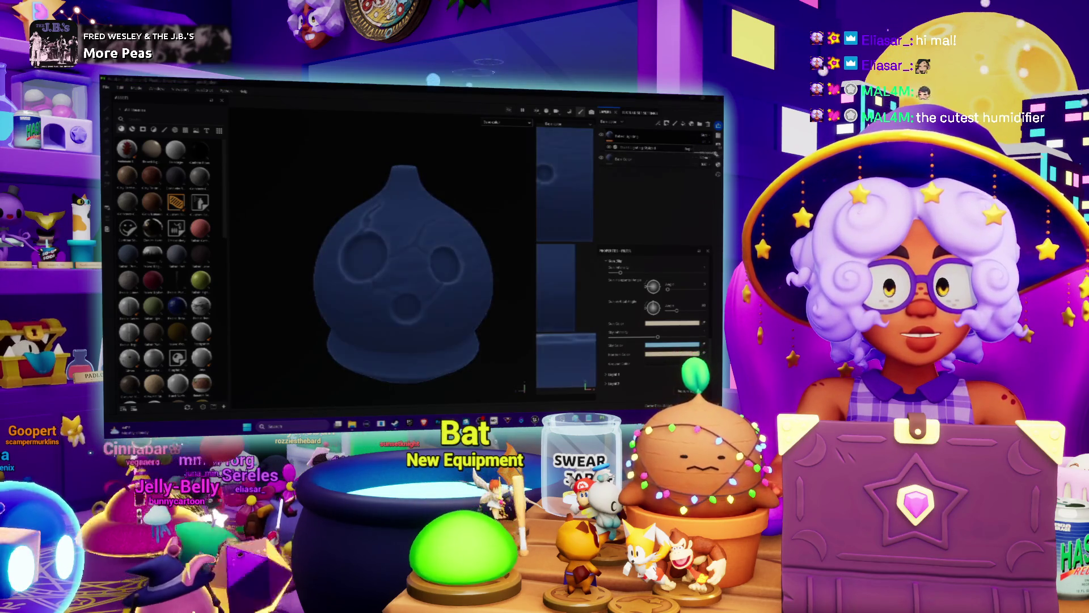
pyautogui.moveTo(400, 272)
pyautogui.keyDown('alt'); pyautogui.mouseDown()
pyautogui.moveTo(342, 296)
pyautogui.moveTo(408, 292)
pyautogui.moveTo(374, 282)
pyautogui.mouseUp(); pyautogui.keyUp('alt')
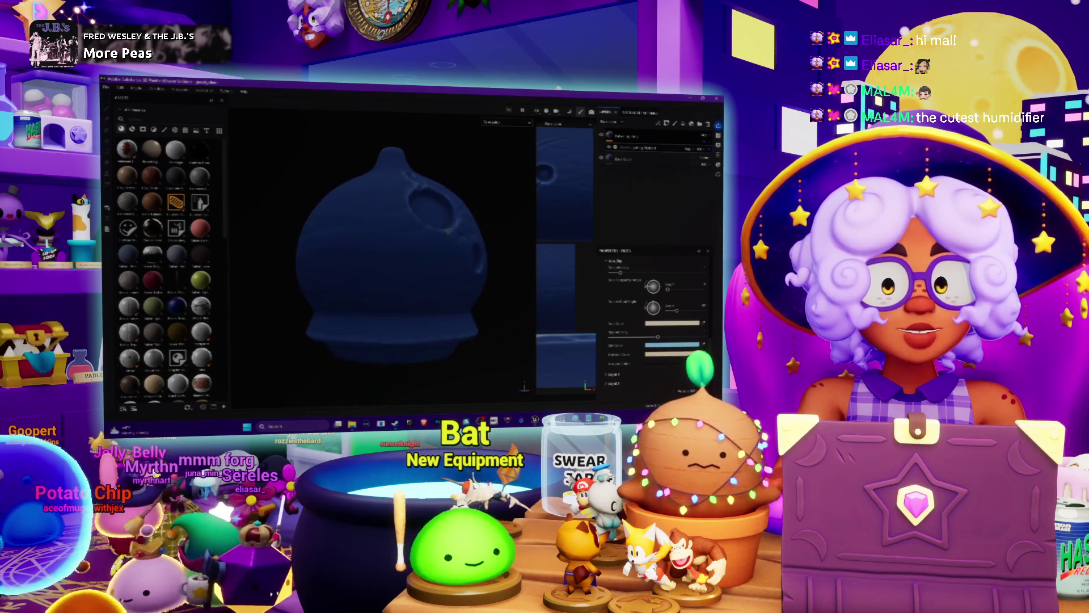
pyautogui.scroll(5, 375, 281)
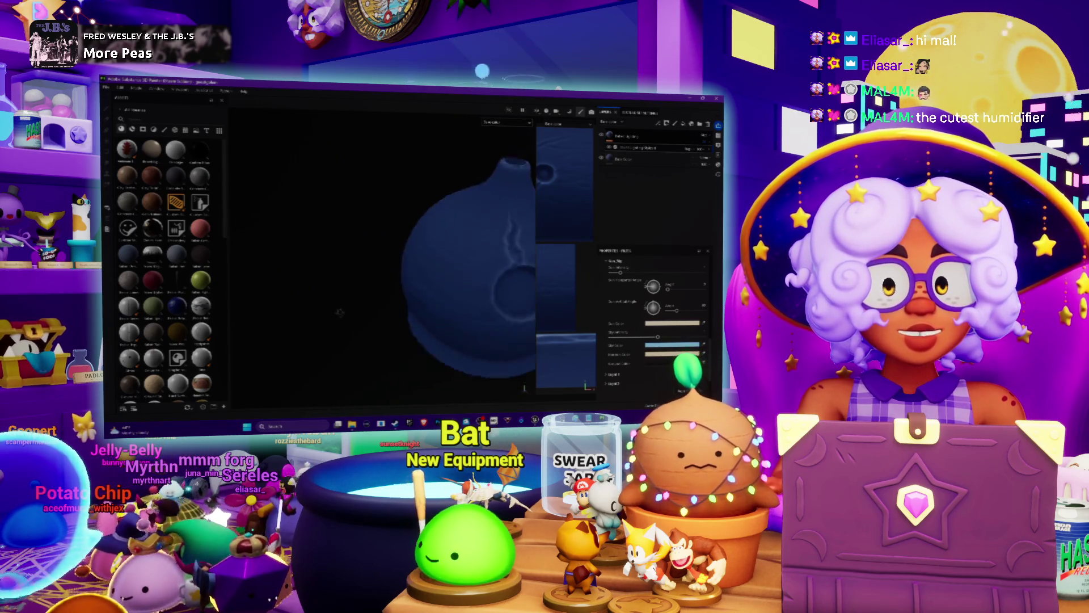
pyautogui.scroll(-5, 451, 307)
pyautogui.moveTo(451, 307)
pyautogui.keyDown('alt'); pyautogui.mouseDown()
pyautogui.moveTo(497, 228)
pyautogui.moveTo(445, 266)
pyautogui.moveTo(514, 220)
pyautogui.mouseUp(); pyautogui.keyUp('alt')
pyautogui.scroll(-3, 444, 266)
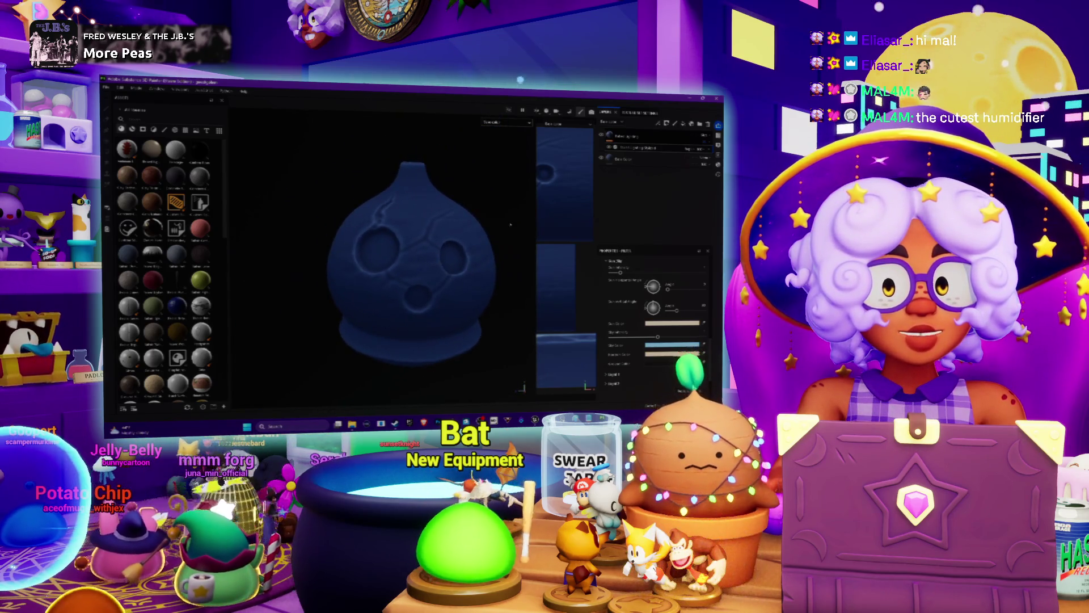
# - Darken the base fill layer's blue colour further
pyautogui.click(651, 164)
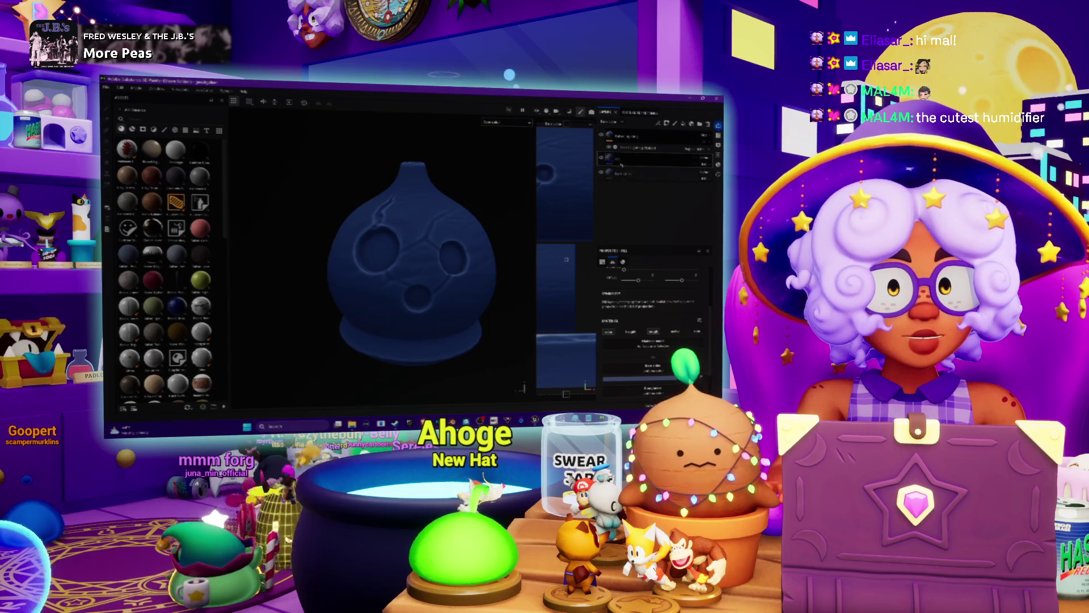
pyautogui.click(612, 298)
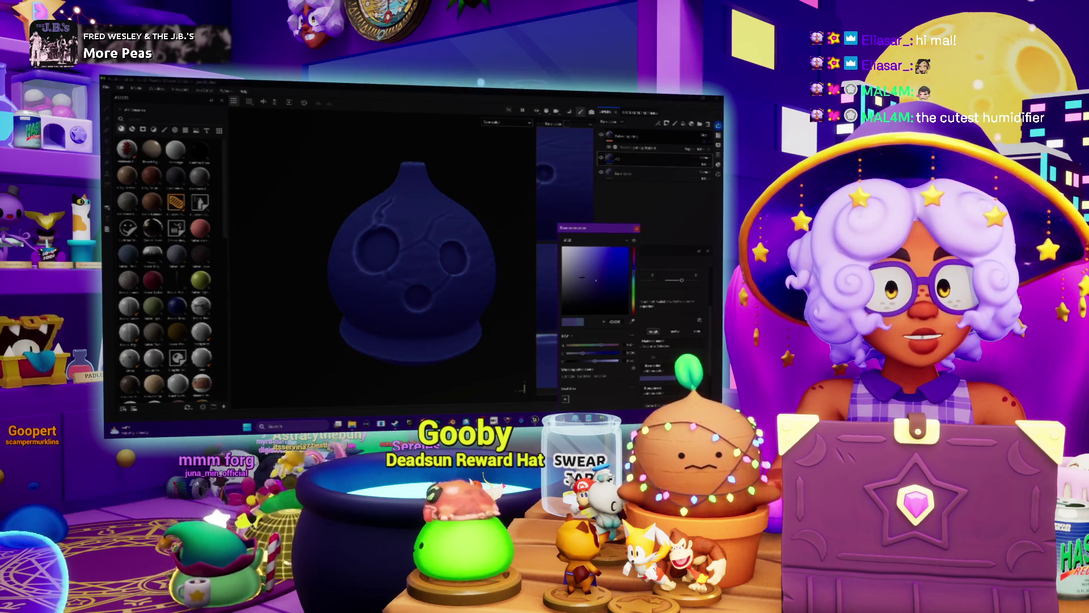
pyautogui.moveTo(582, 277); pyautogui.dragTo(586, 284)
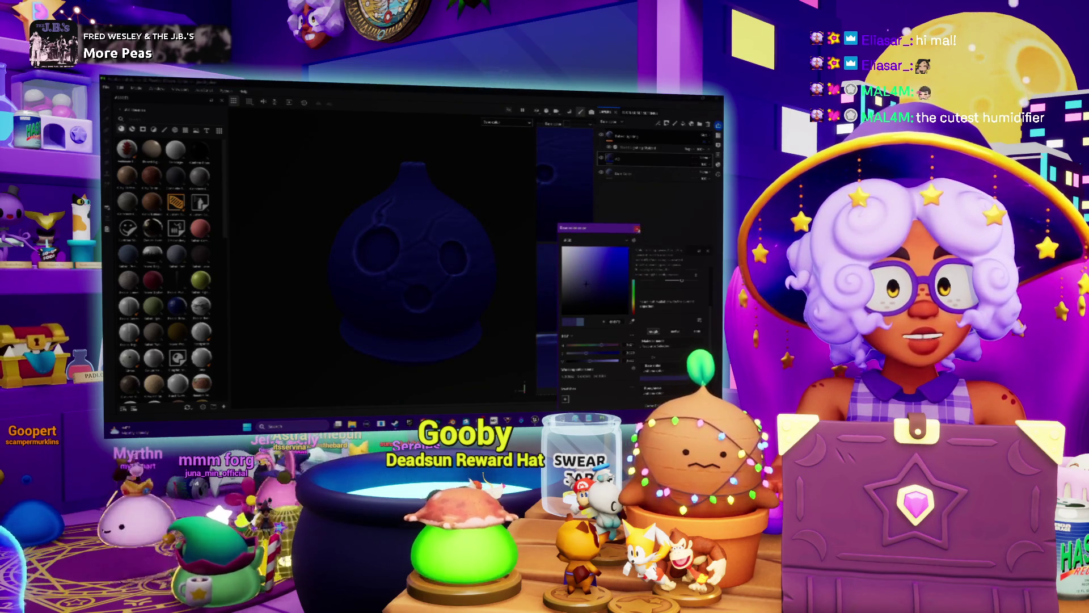
pyautogui.click(635, 157)
# - Add a new paint layer and switch the viewport to flat unlit colour
pyautogui.rightClick(635, 158)
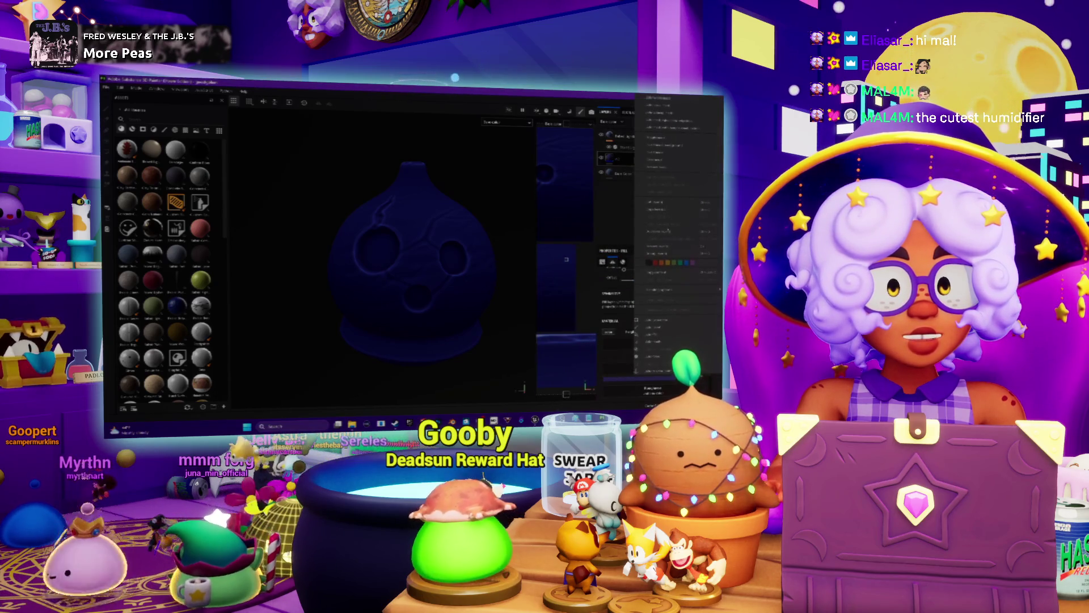
pyautogui.click(664, 106)
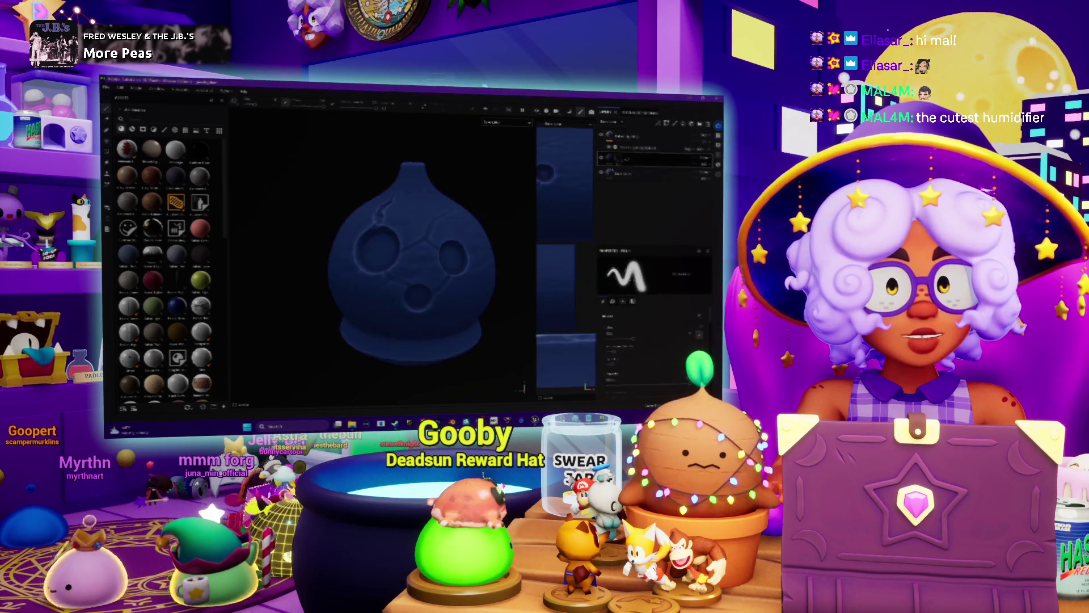
pyautogui.press('c')
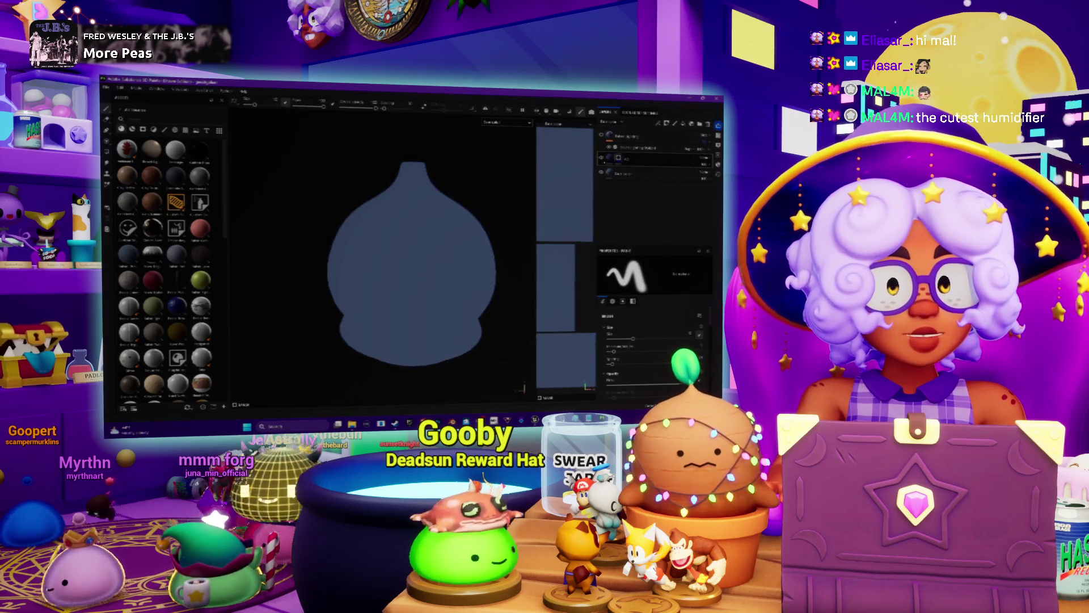
pyautogui.rightClick(618, 159)
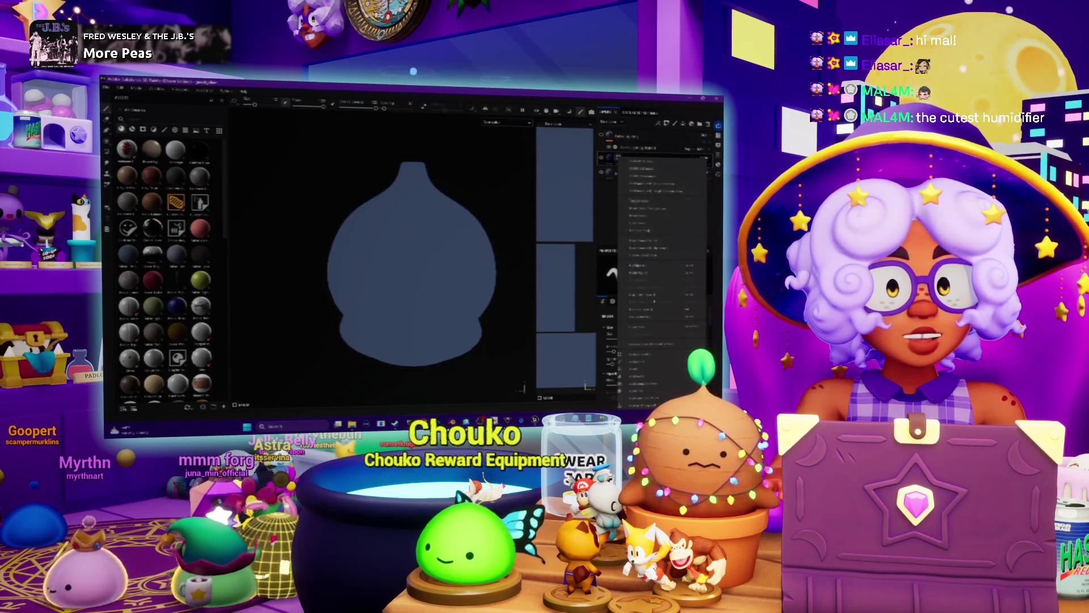
# - Add a fill layer with a material, giving a cream gourd with blue holes and trim
pyautogui.click(640, 356)
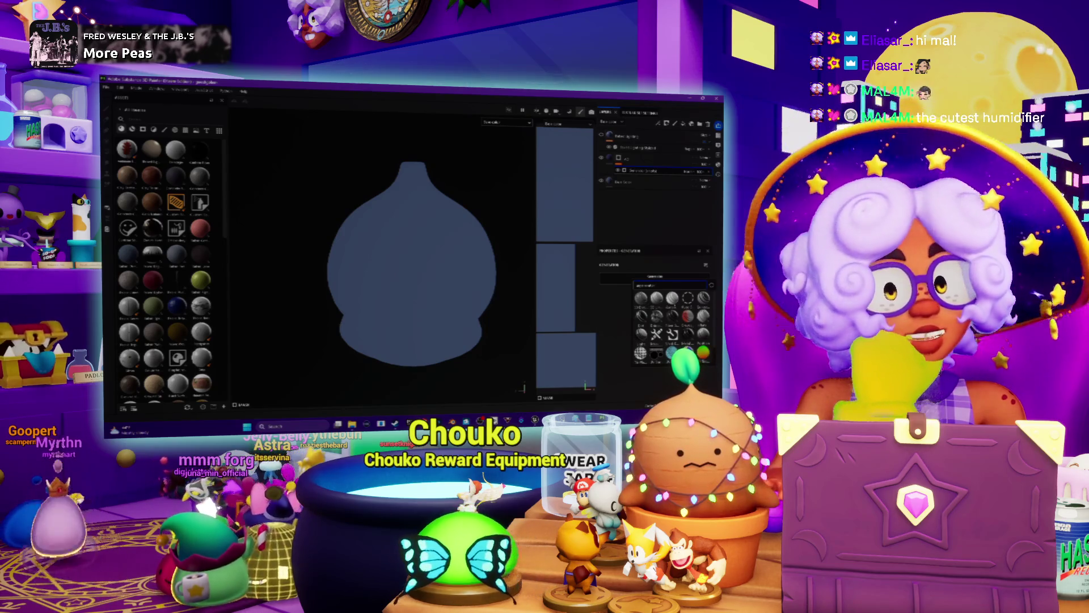
pyautogui.click(673, 313)
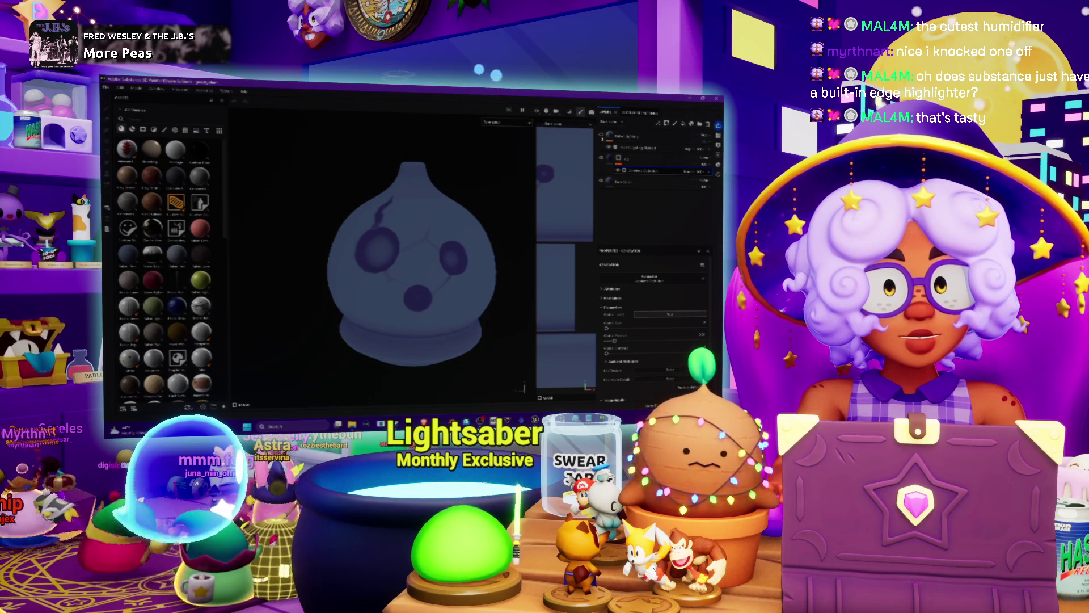
pyautogui.scroll(1, 434, 238)
pyautogui.keyDown('alt'); pyautogui.moveTo(434, 239); pyautogui.dragTo(383, 241); pyautogui.keyUp('alt')
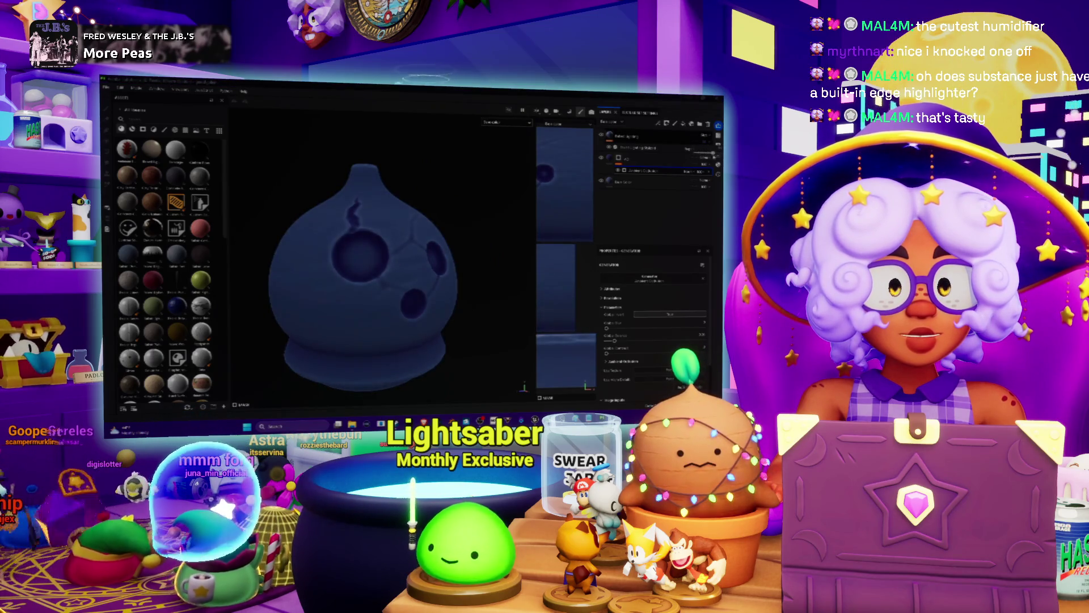
pyautogui.keyDown('alt'); pyautogui.moveTo(366, 256); pyautogui.dragTo(411, 257); pyautogui.keyUp('alt')
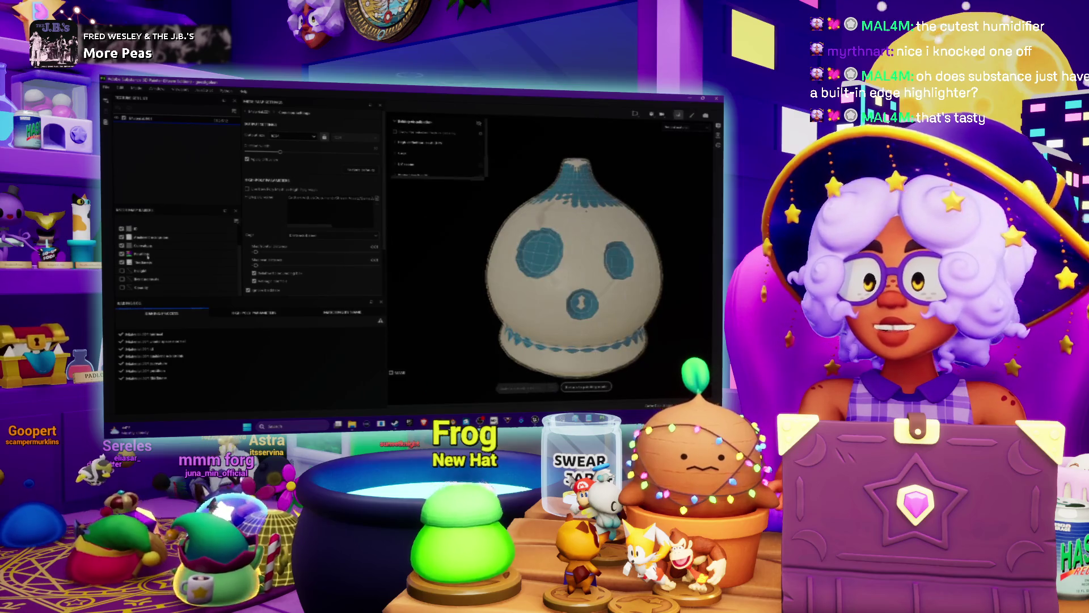
# - Pick a different baking map and filter the asset shelf to curvature results
pyautogui.click(149, 247)
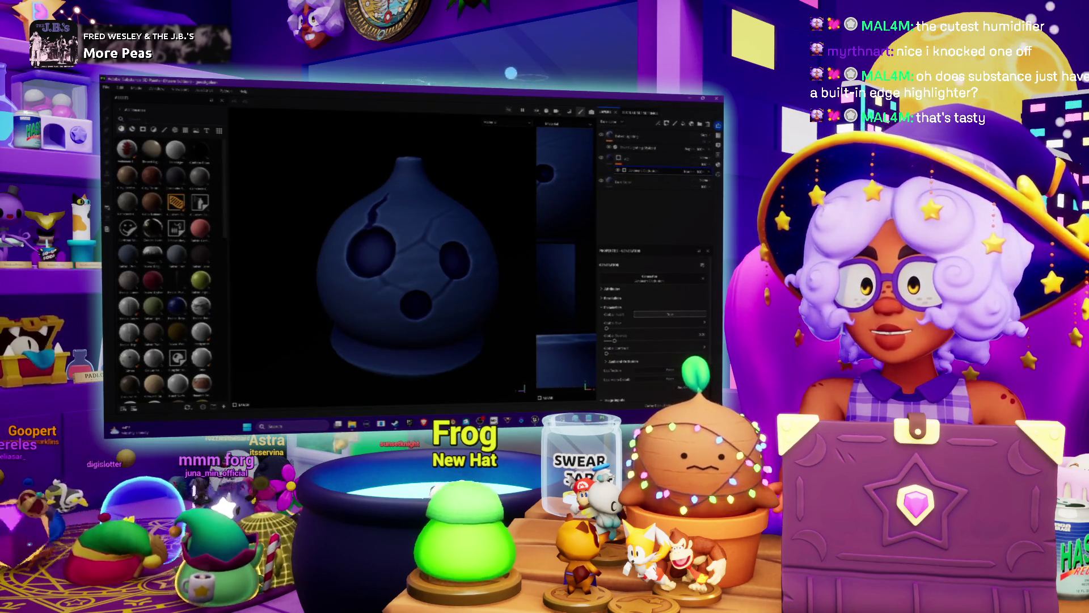
pyautogui.click(196, 130)
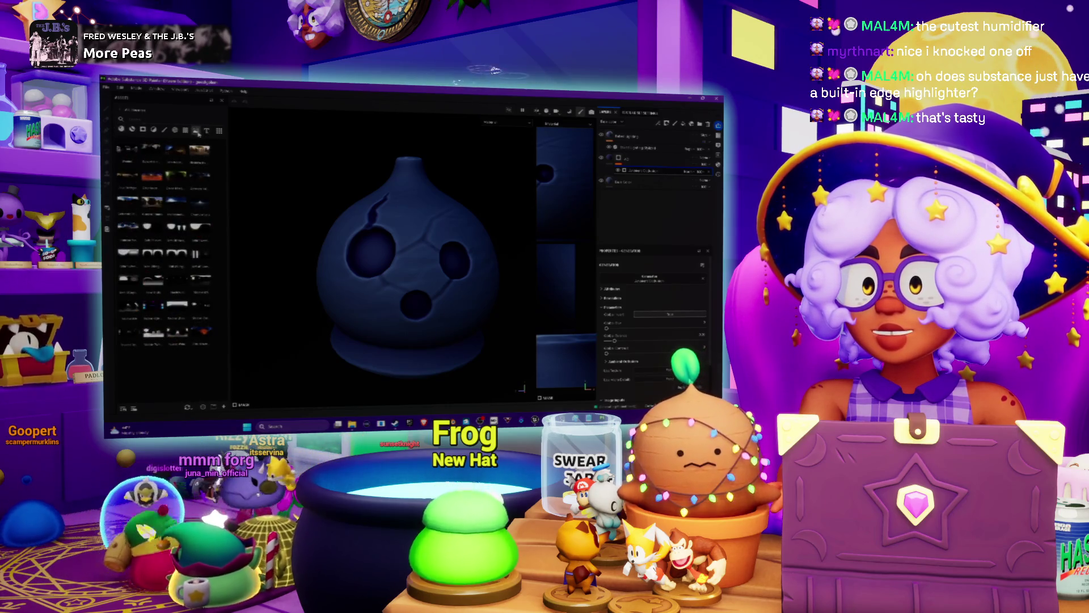
pyautogui.click(185, 130)
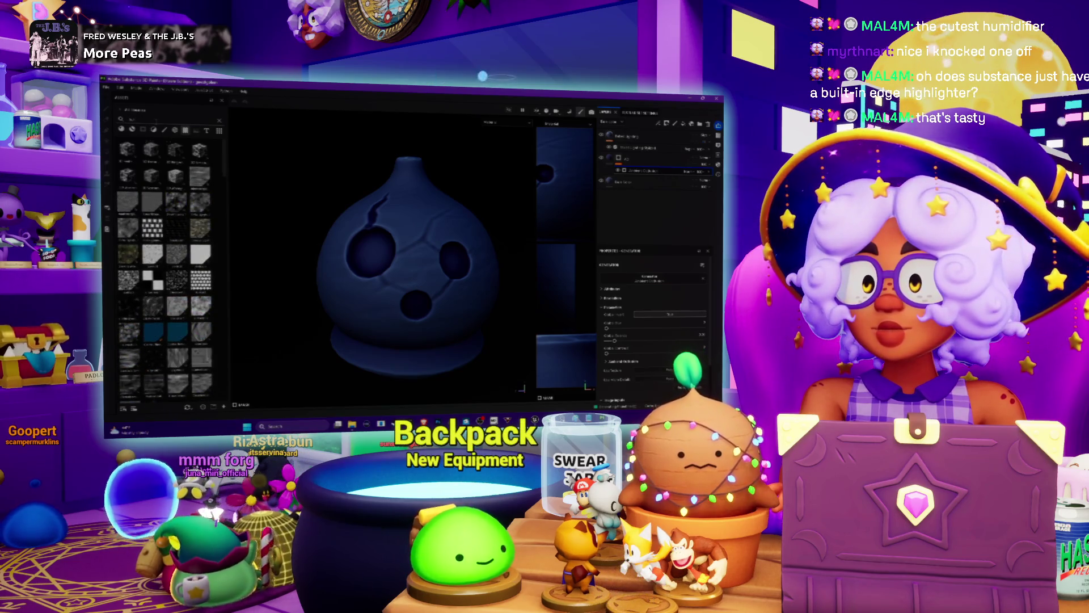
pyautogui.click(186, 130)
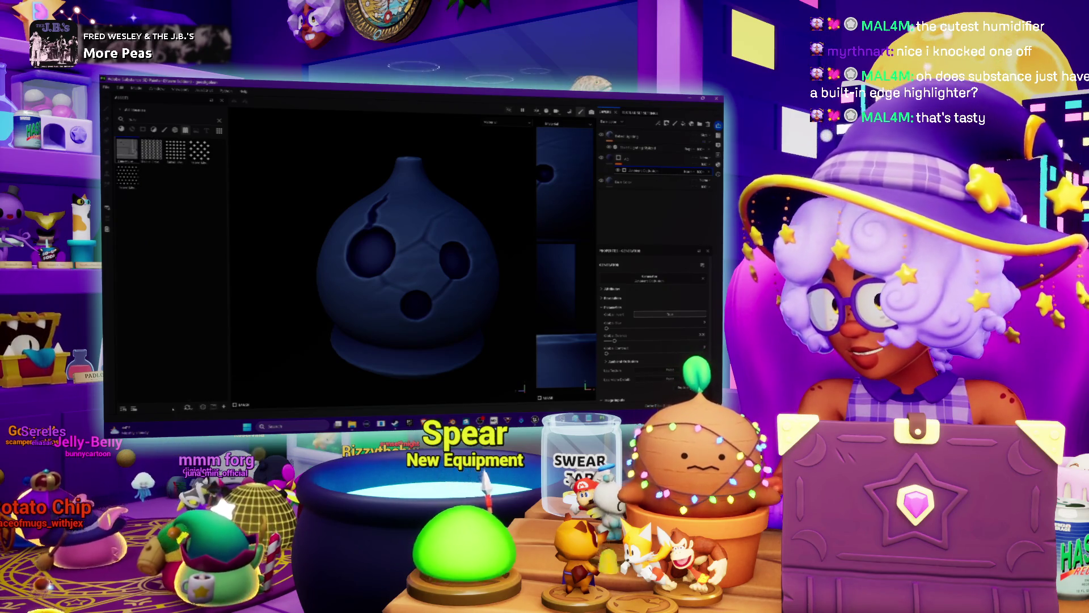
# - Check the viewport display settings and Texture Set Settings, returning to the layer list
pyautogui.click(189, 408)
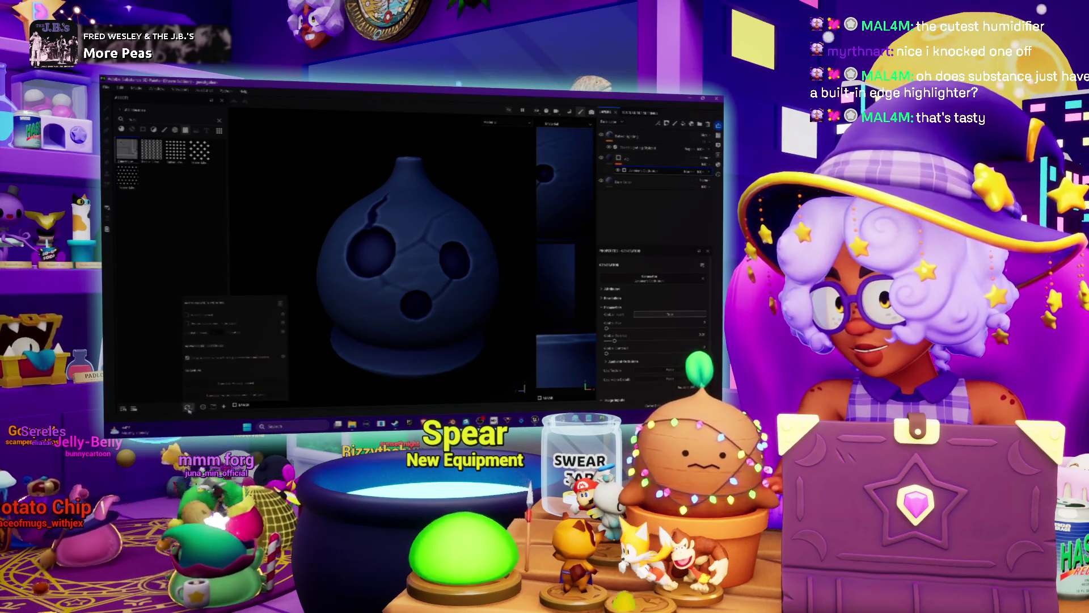
pyautogui.click(188, 403)
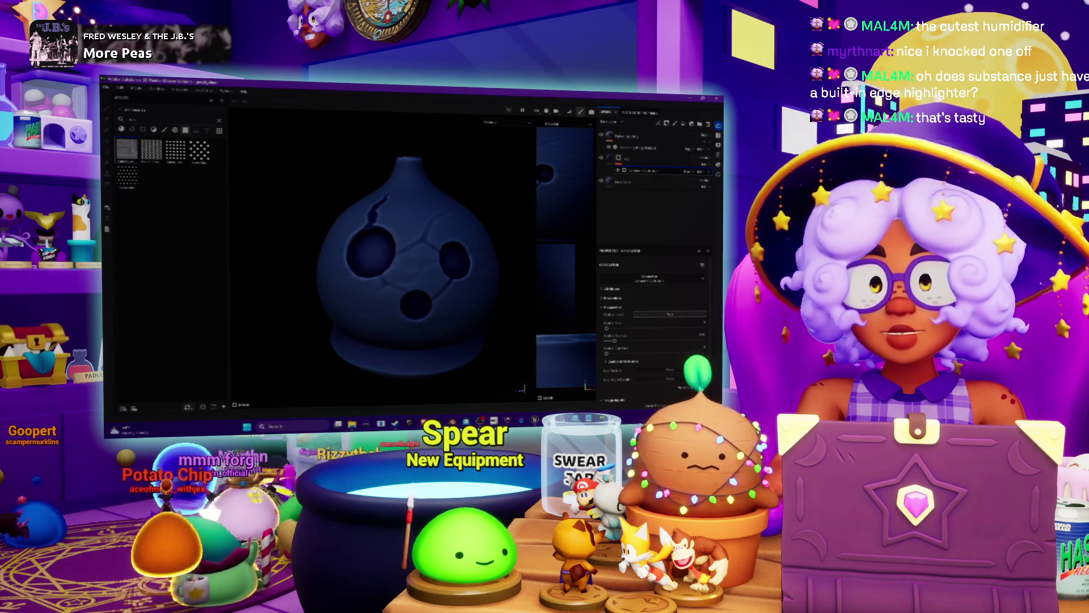
pyautogui.click(626, 112)
pyautogui.click(607, 112)
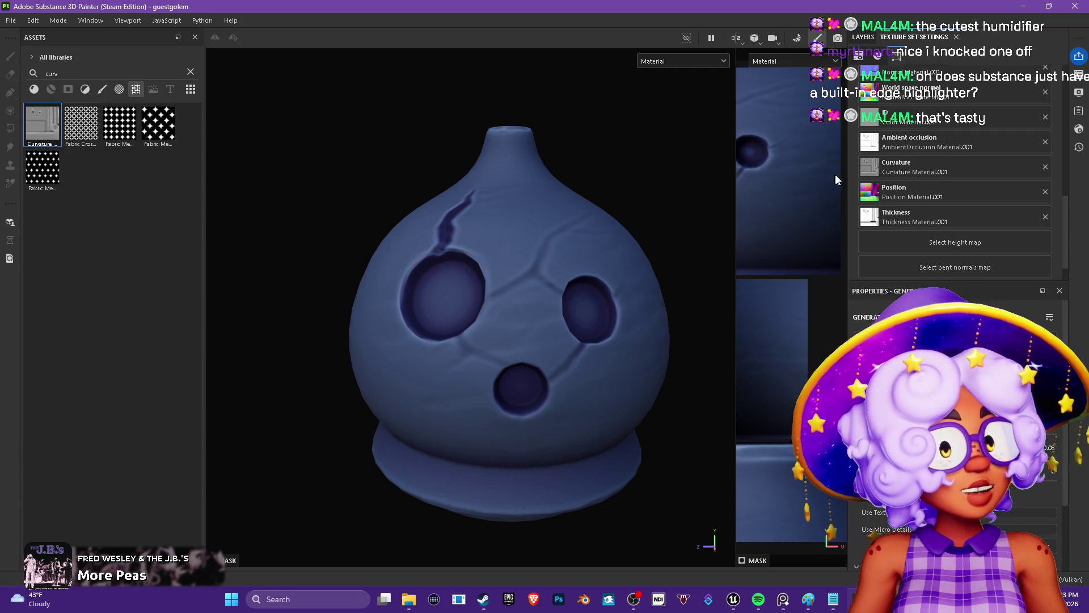
pyautogui.scroll(5, 929, 97)
# - Return to the layer stack after reviewing the mesh map slots
pyautogui.click(865, 39)
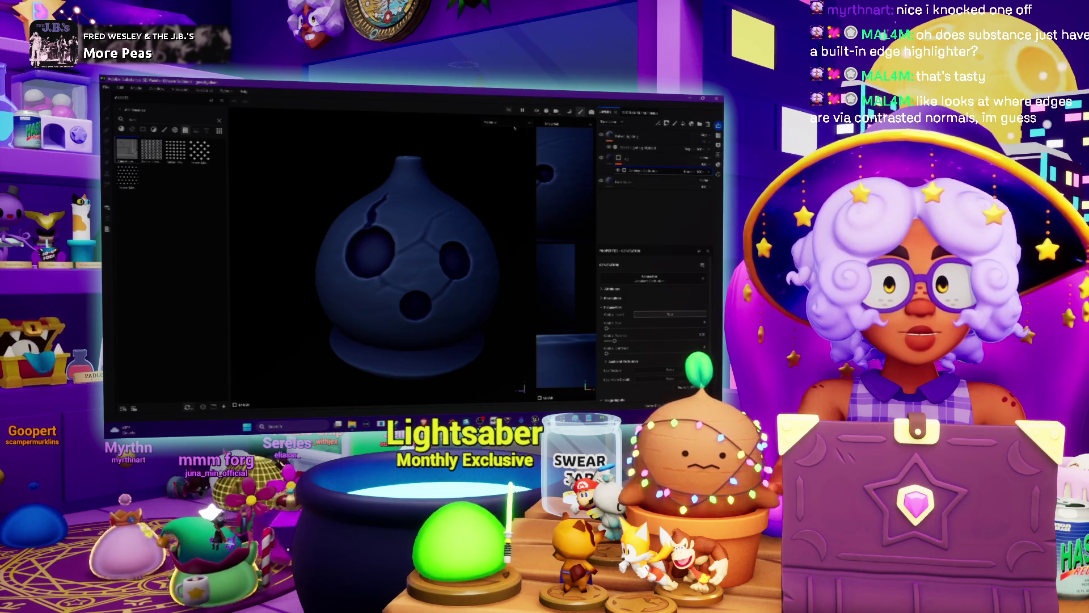
# - Switch to the brush Paint tool and bring up the Layers panel context menu
pyautogui.click(504, 155)
pyautogui.moveTo(477, 255)
pyautogui.keyDown('alt'); pyautogui.mouseDown()
pyautogui.moveTo(401, 281)
pyautogui.moveTo(421, 215)
pyautogui.moveTo(584, 180)
pyautogui.mouseUp(); pyautogui.keyUp('alt')
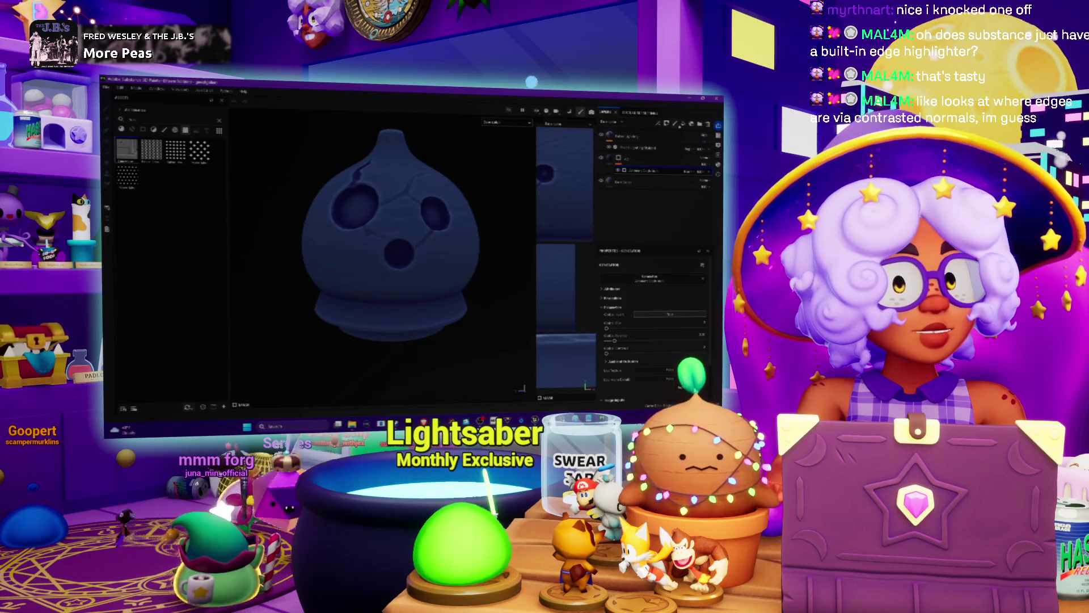
pyautogui.press('1')
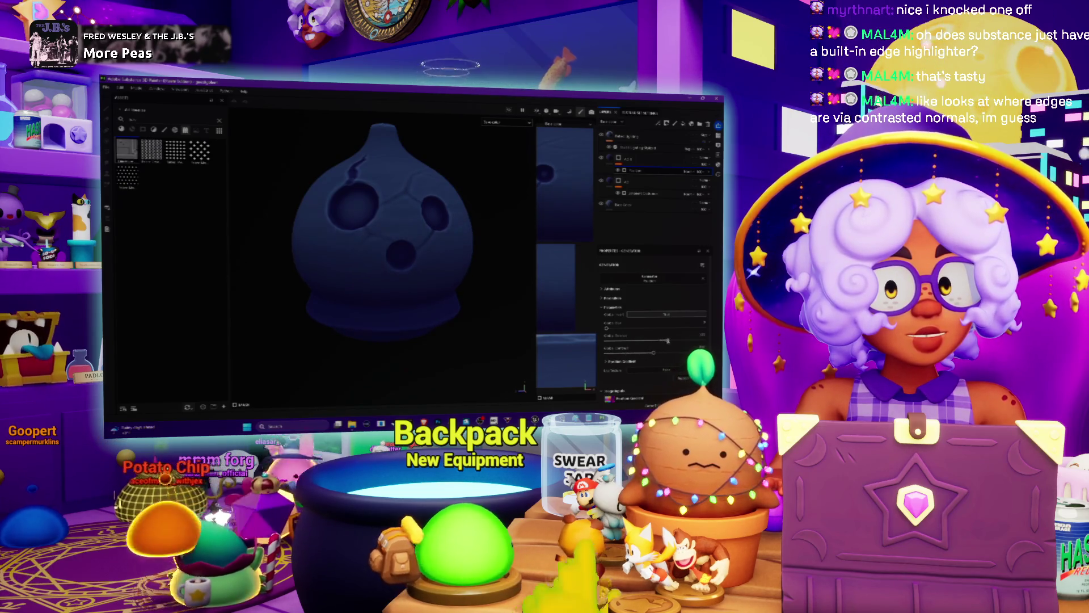
pyautogui.rightClick(637, 170)
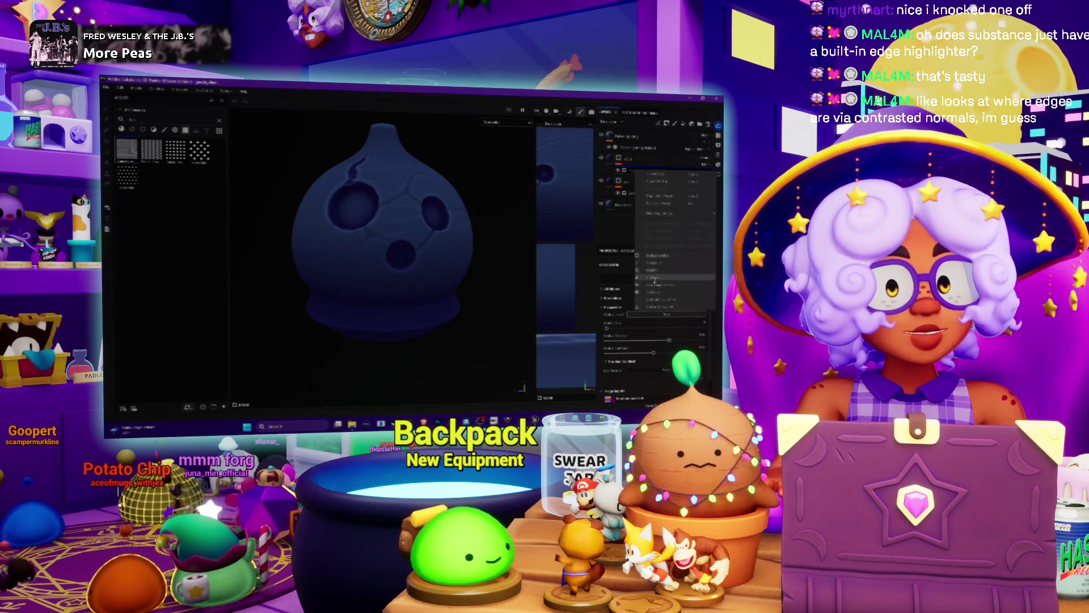
# - Add a fill layer with a picked resource, giving the gourd faint speckles, and reach its Base color
pyautogui.click(657, 294)
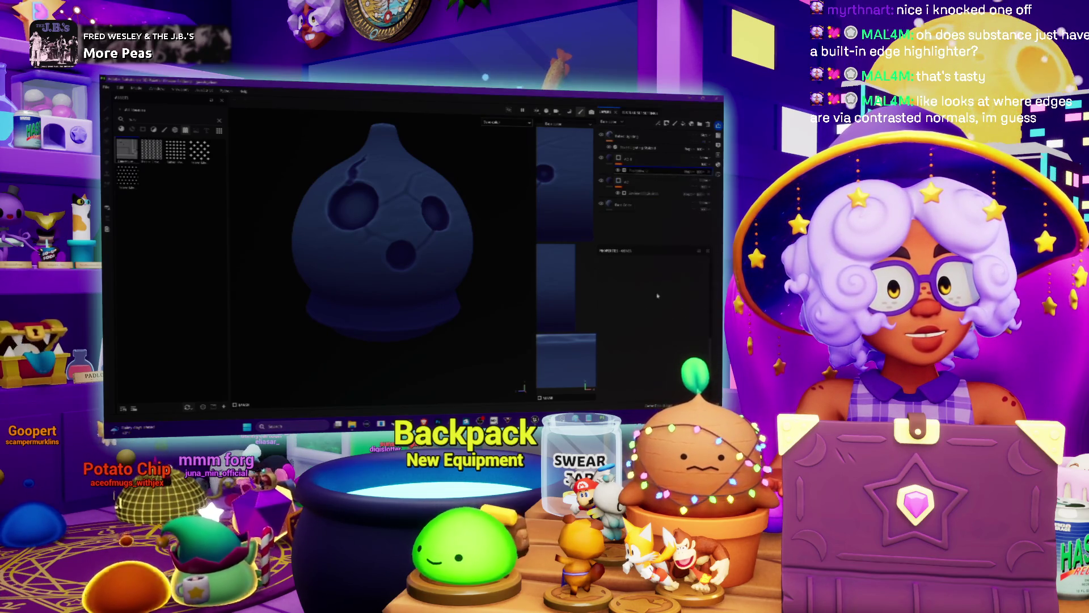
pyautogui.click(642, 285)
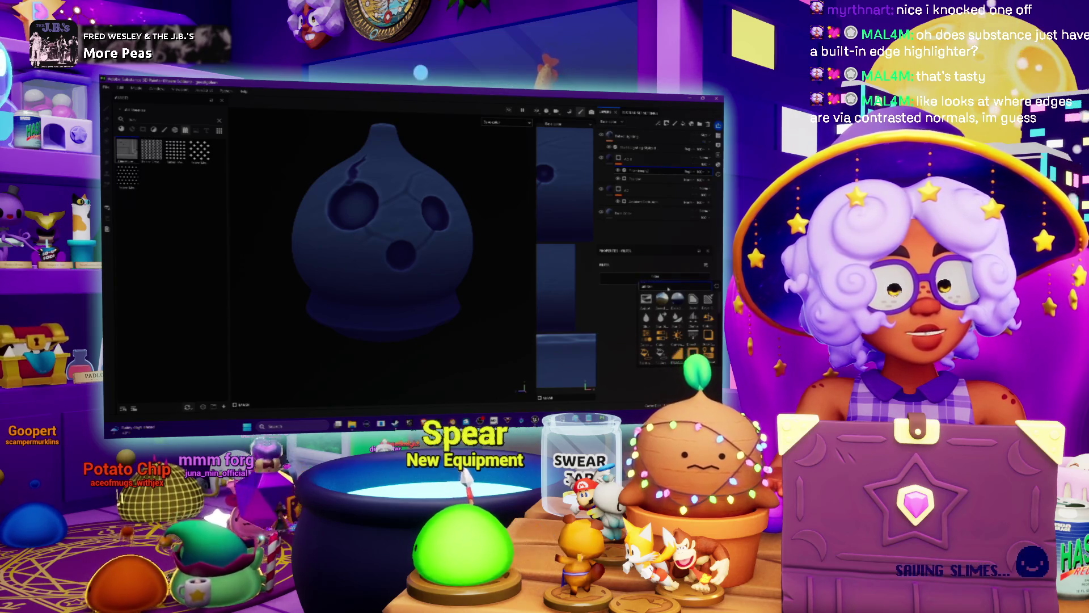
pyautogui.click(647, 298)
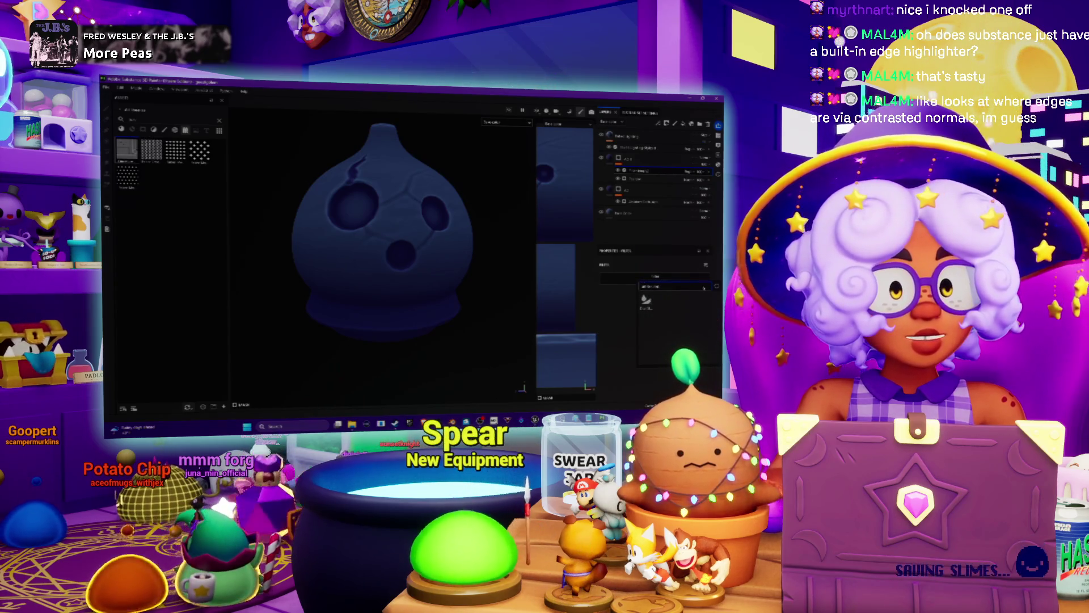
pyautogui.scroll(3, 429, 293)
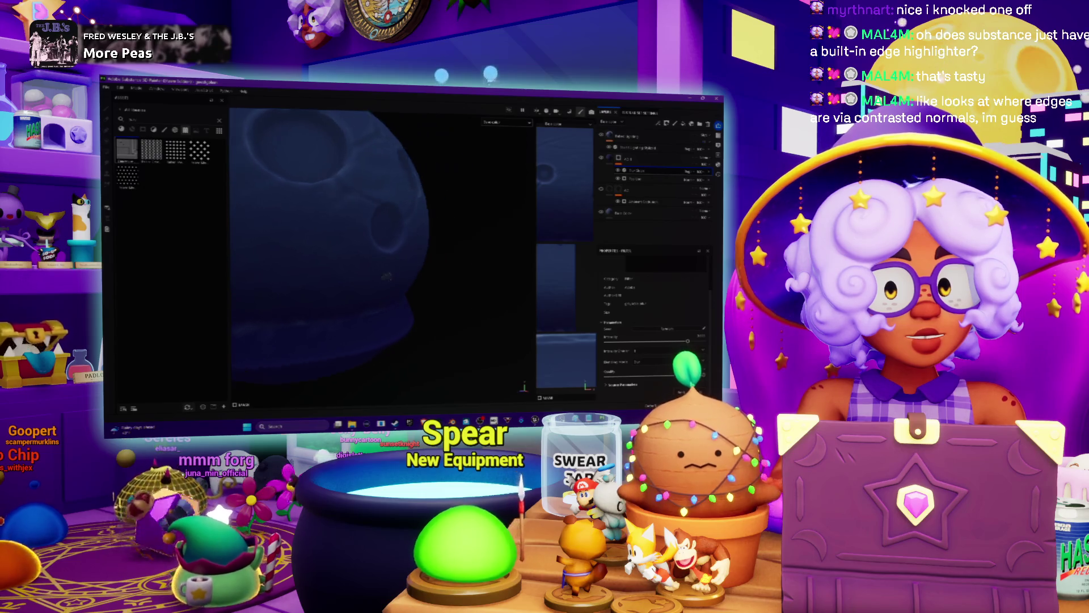
pyautogui.scroll(3, 400, 247)
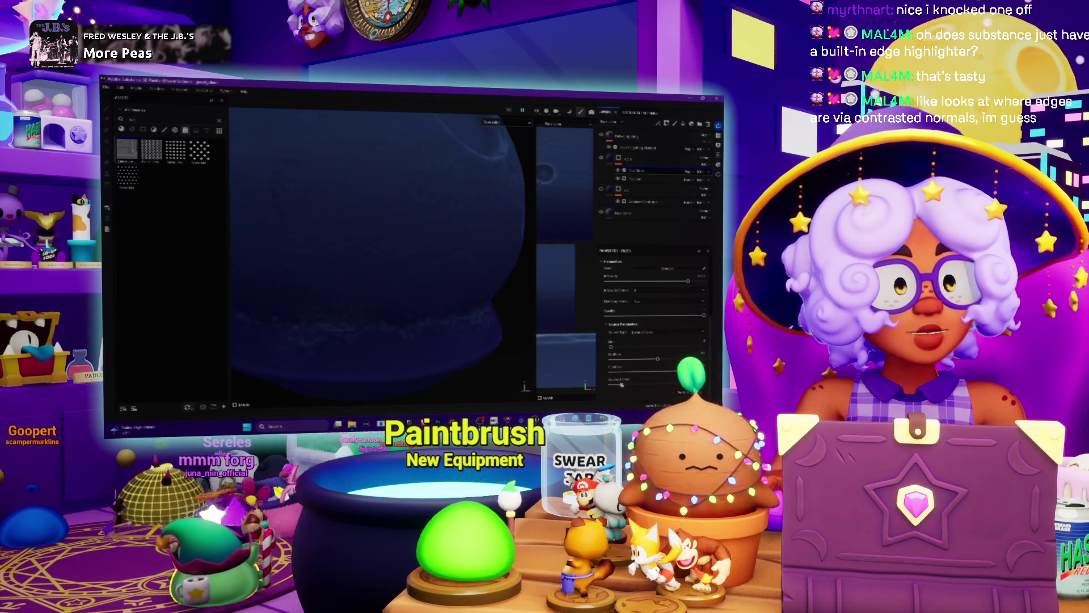
pyautogui.scroll(-3, 391, 247)
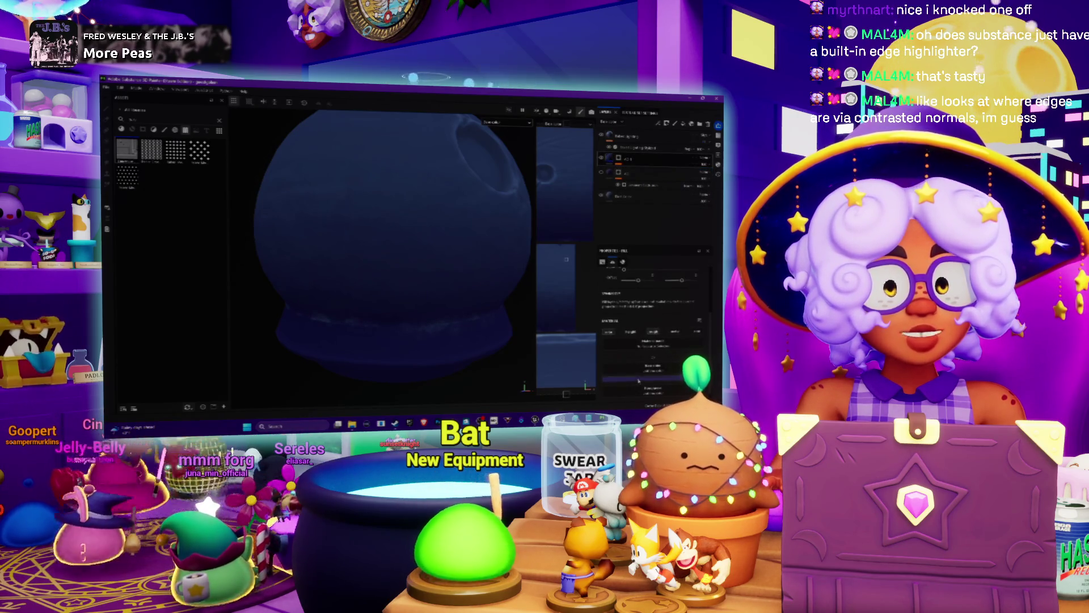
pyautogui.click(632, 321)
# - Tint the fill layer a light magenta so cracks and hole rims read pale, then select the top layer
pyautogui.moveTo(713, 281); pyautogui.dragTo(713, 300)
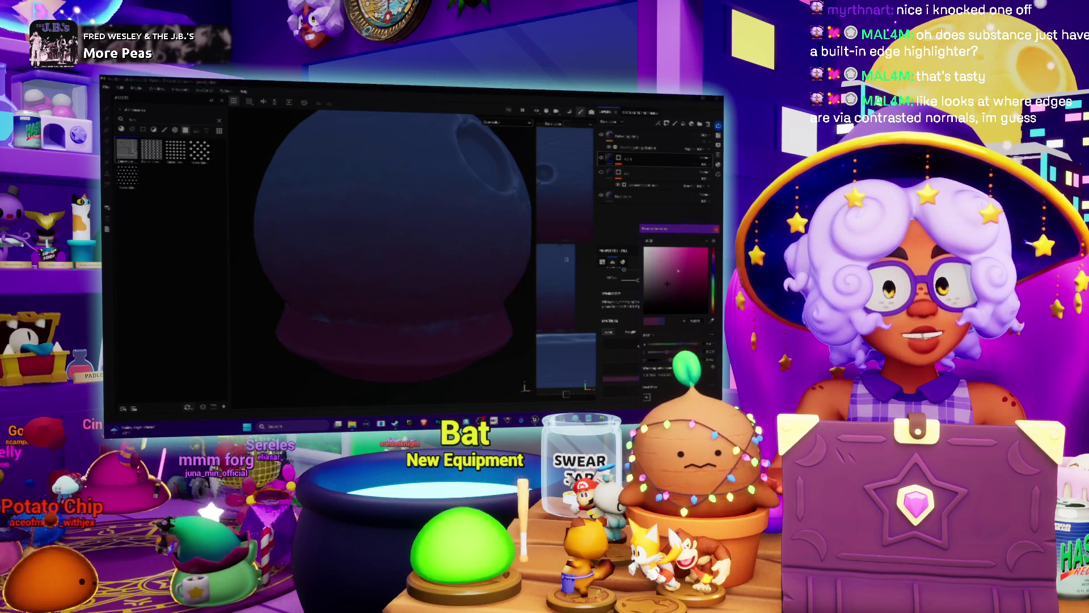
pyautogui.click(673, 272)
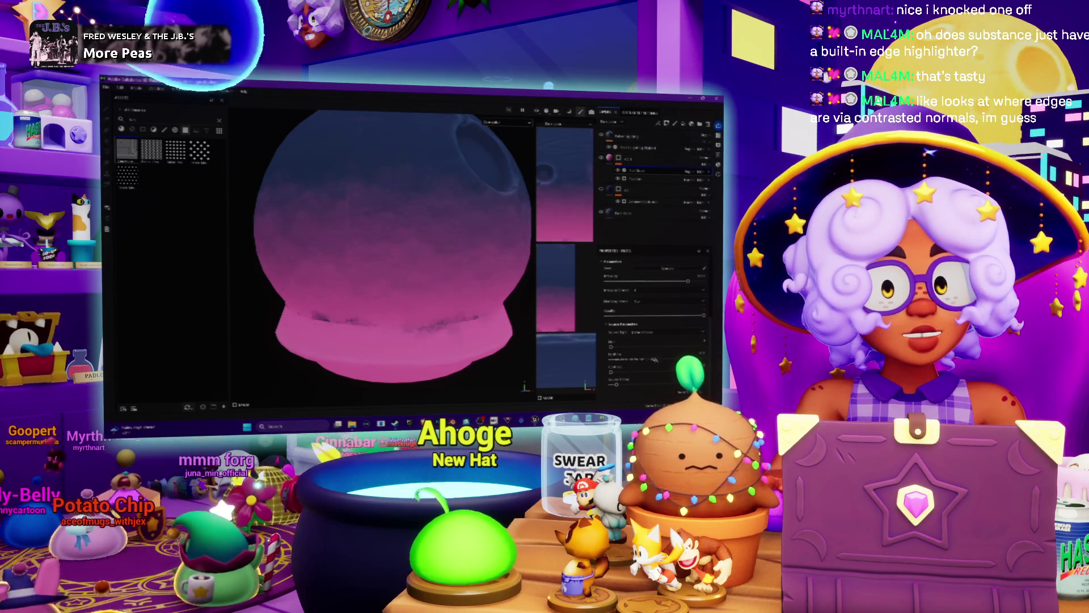
pyautogui.moveTo(358, 230)
pyautogui.keyDown('alt'); pyautogui.mouseDown()
pyautogui.moveTo(399, 227)
pyautogui.moveTo(362, 262)
pyautogui.mouseUp(); pyautogui.keyUp('alt')
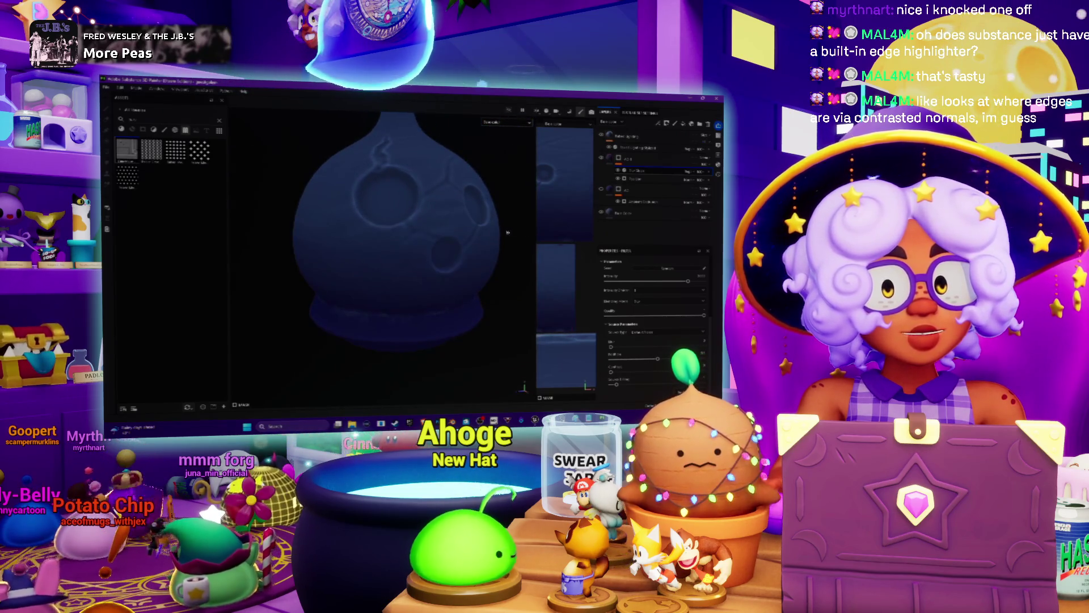
pyautogui.keyDown('alt'); pyautogui.moveTo(507, 232); pyautogui.dragTo(477, 234); pyautogui.keyUp('alt')
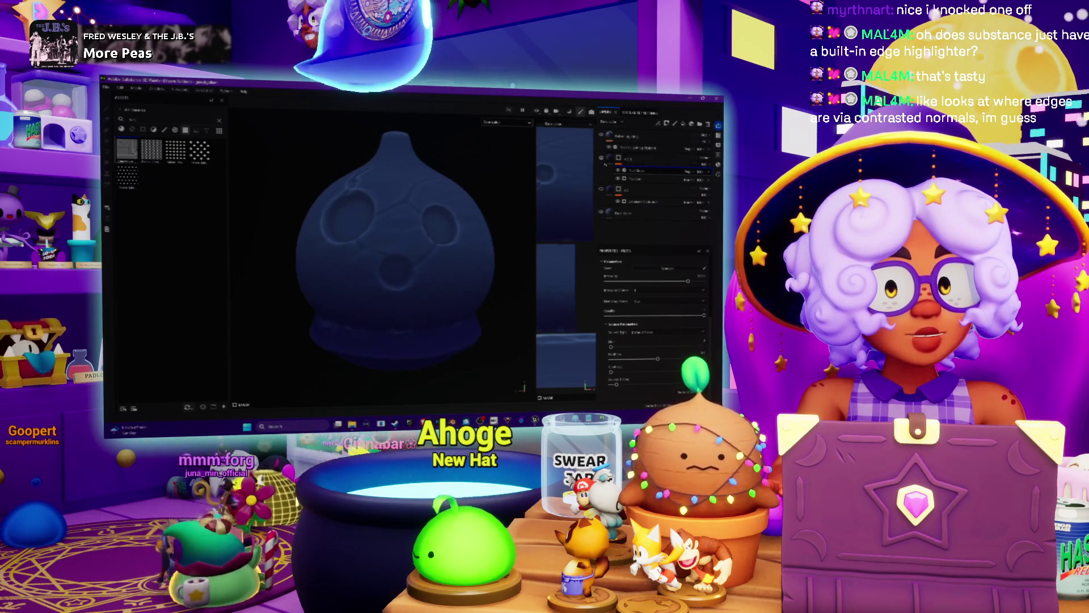
pyautogui.click(651, 159)
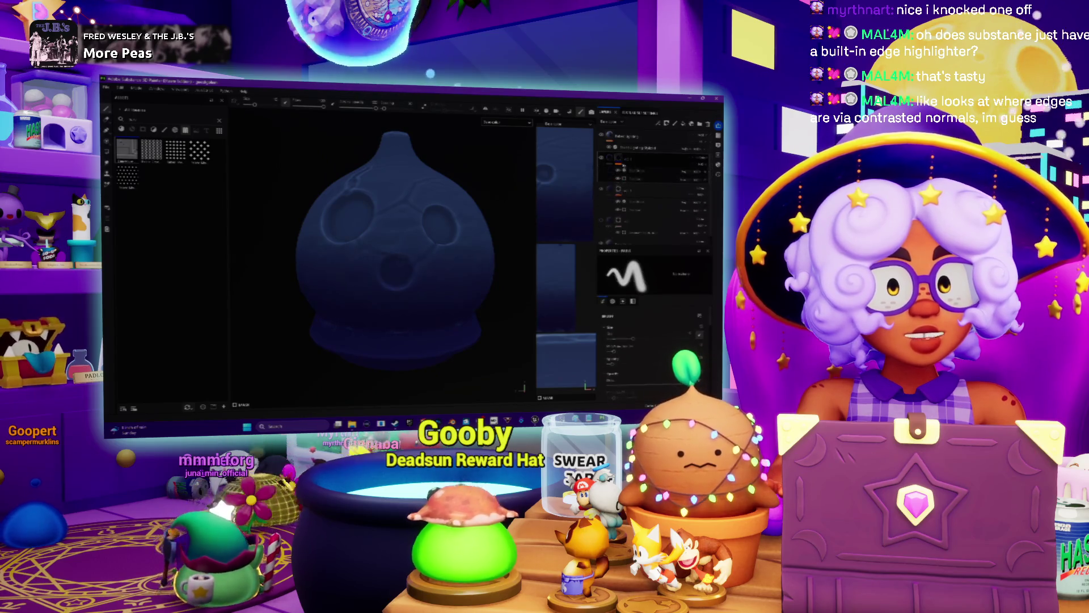
# - Set the top layer's colour to pale lavender, washing the gourd lavender-white
pyautogui.click(647, 332)
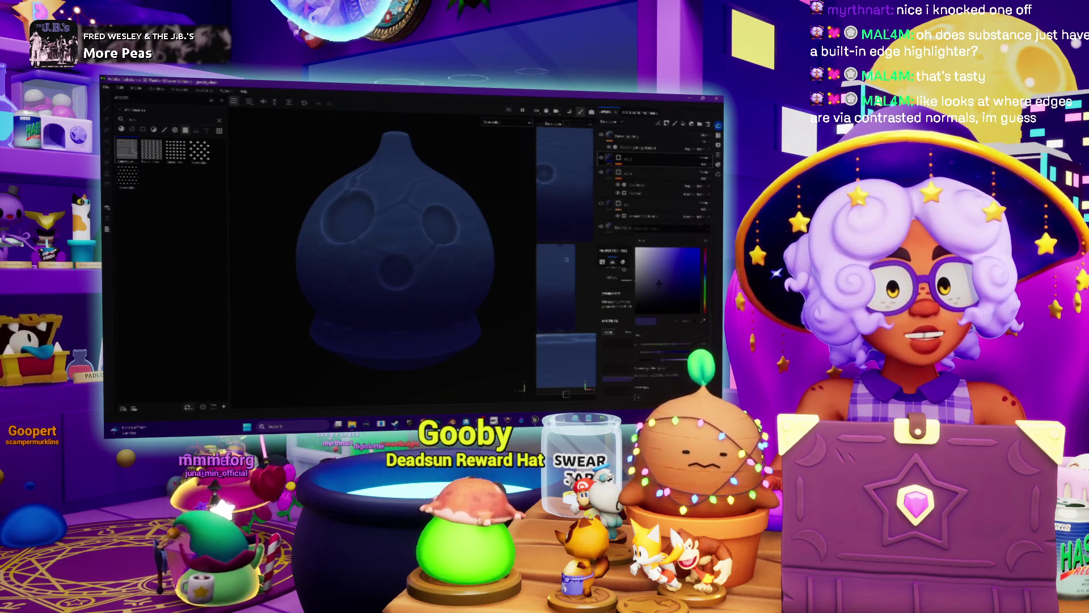
pyautogui.click(643, 256)
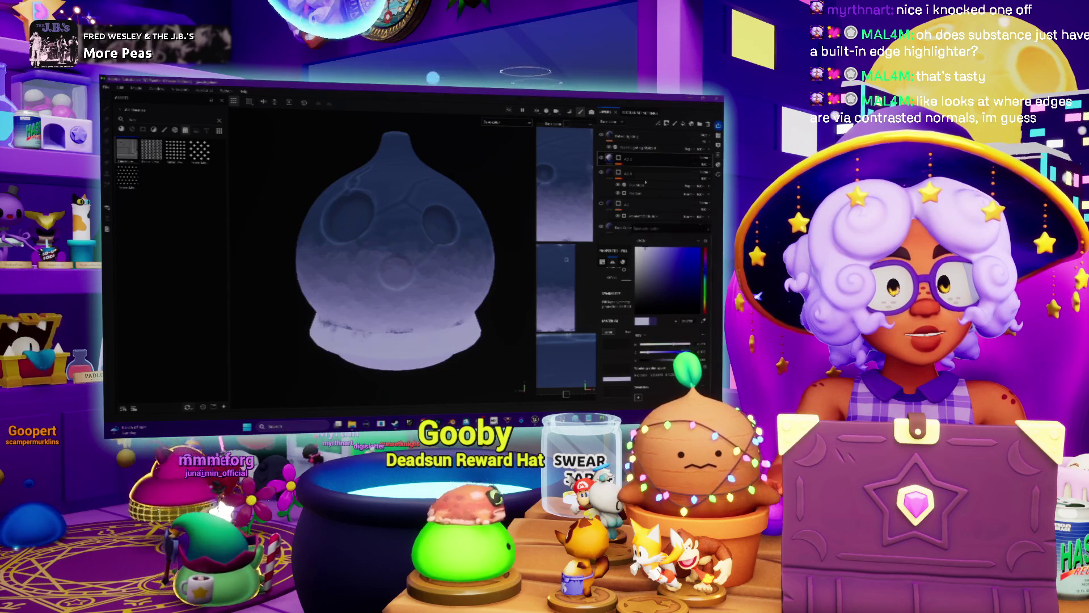
pyautogui.click(655, 159)
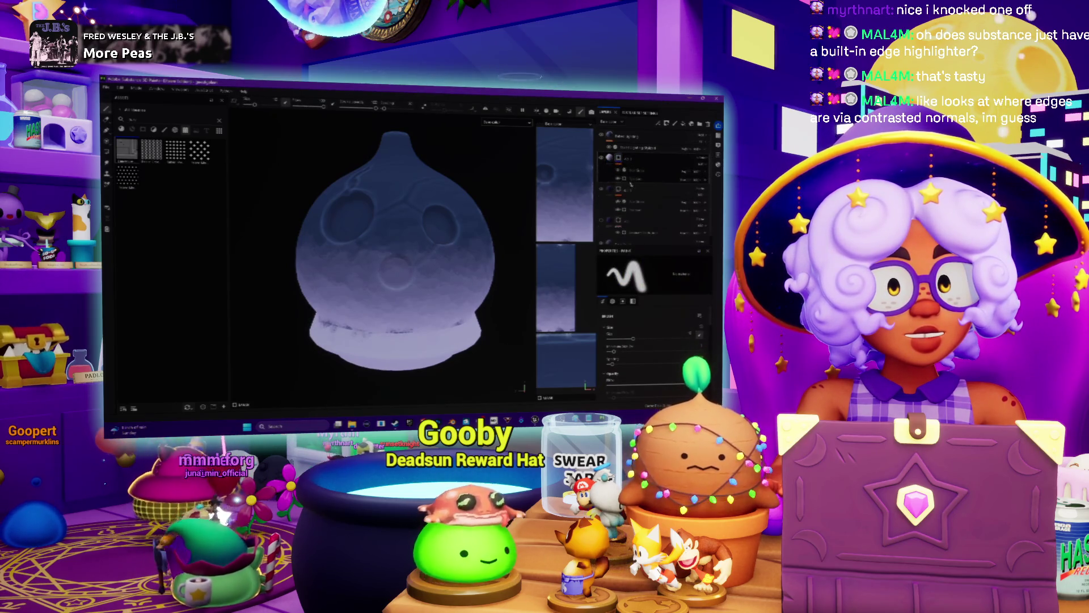
# - Toggle layers to compare the dark navy look, then show the lavender layer again
pyautogui.click(640, 163)
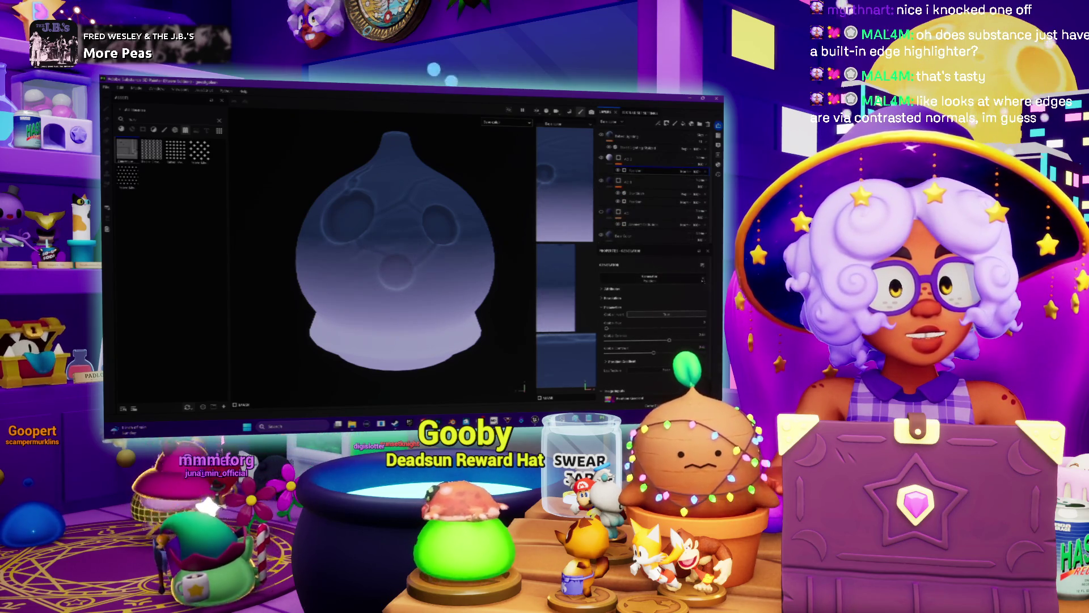
pyautogui.click(638, 171)
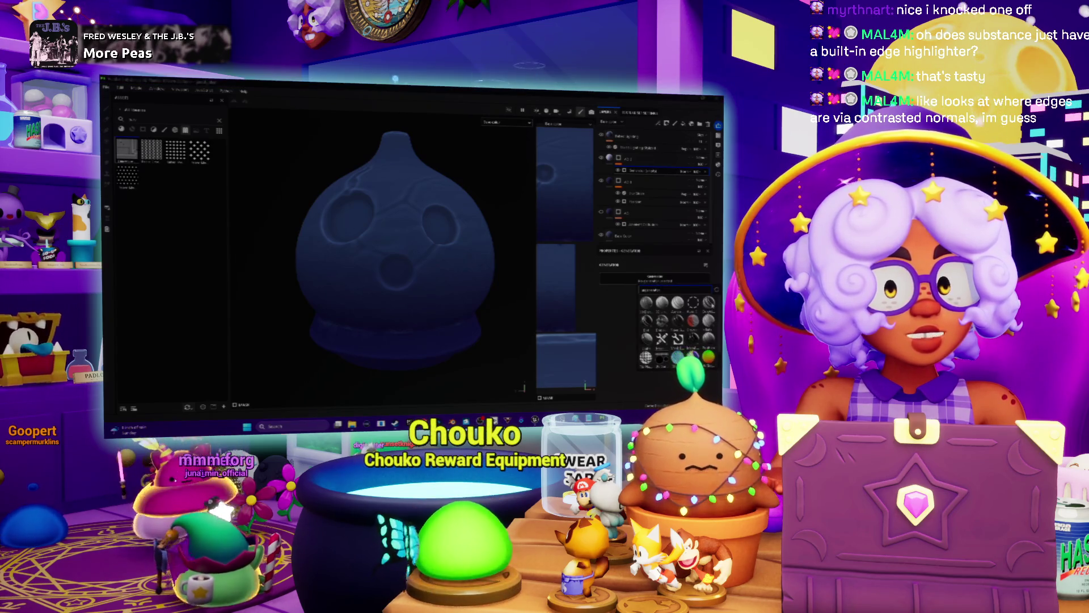
pyautogui.click(677, 320)
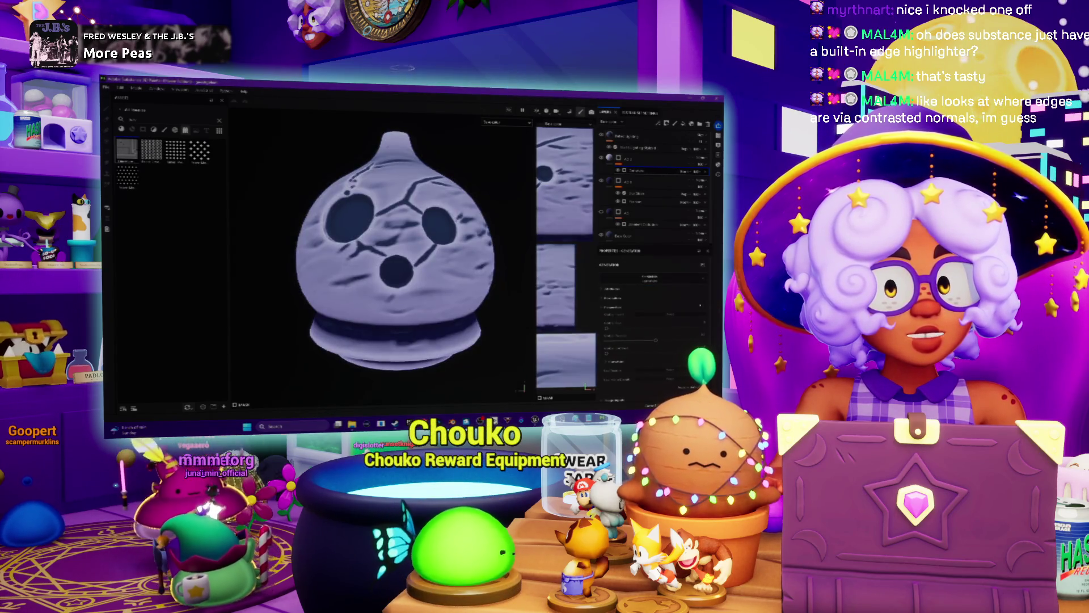
# - Invert the generator mask and raise highlight brightness with wavy bump detail
pyautogui.click(658, 317)
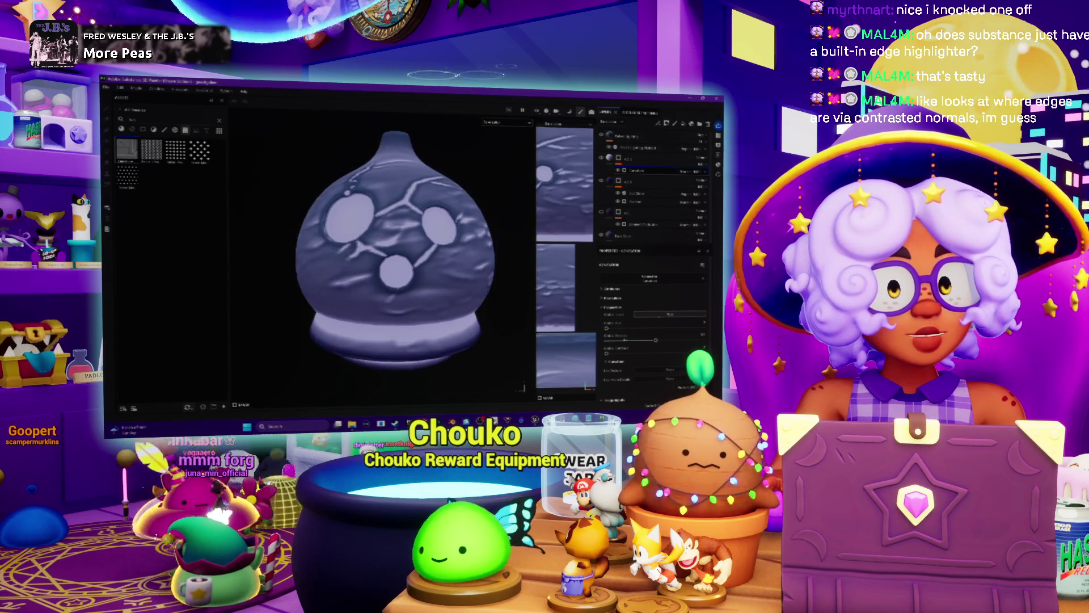
pyautogui.moveTo(656, 339)
pyautogui.mouseDown()
pyautogui.moveTo(645, 349)
pyautogui.moveTo(681, 342)
pyautogui.mouseUp()
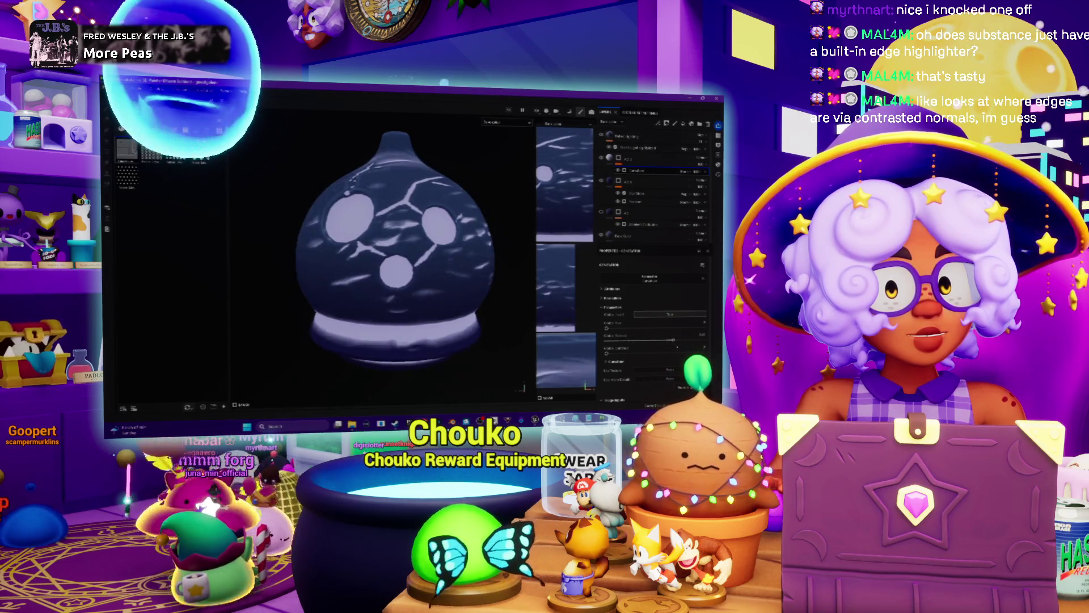
pyautogui.moveTo(681, 343); pyautogui.dragTo(666, 342)
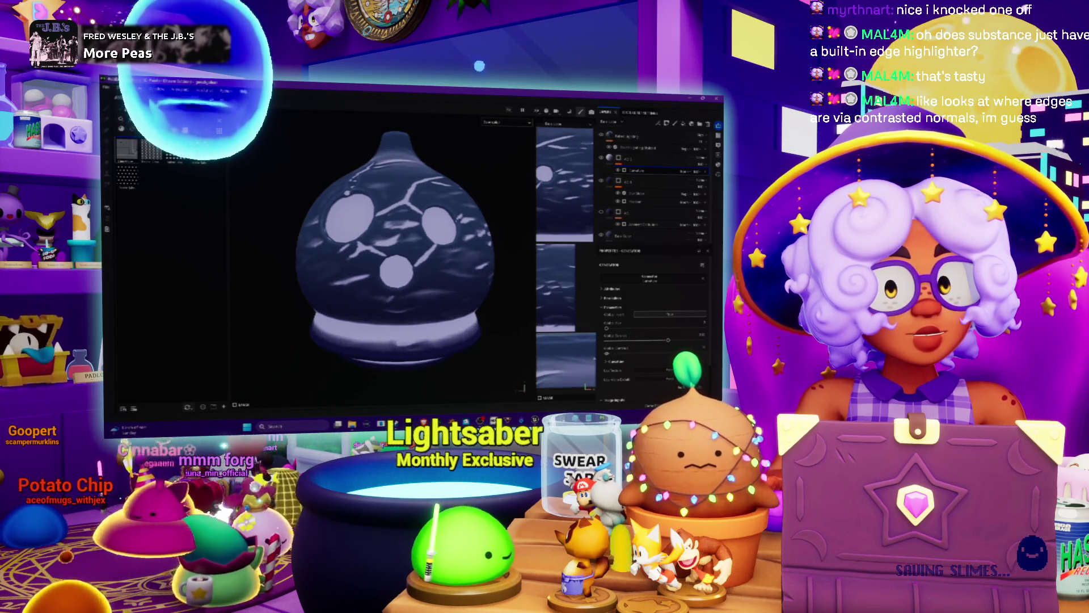
# - Flip which areas take the light colour and strengthen the streaky edge-wear along the cracks
pyautogui.moveTo(668, 341)
pyautogui.mouseDown()
pyautogui.moveTo(605, 349)
pyautogui.moveTo(633, 348)
pyautogui.mouseUp()
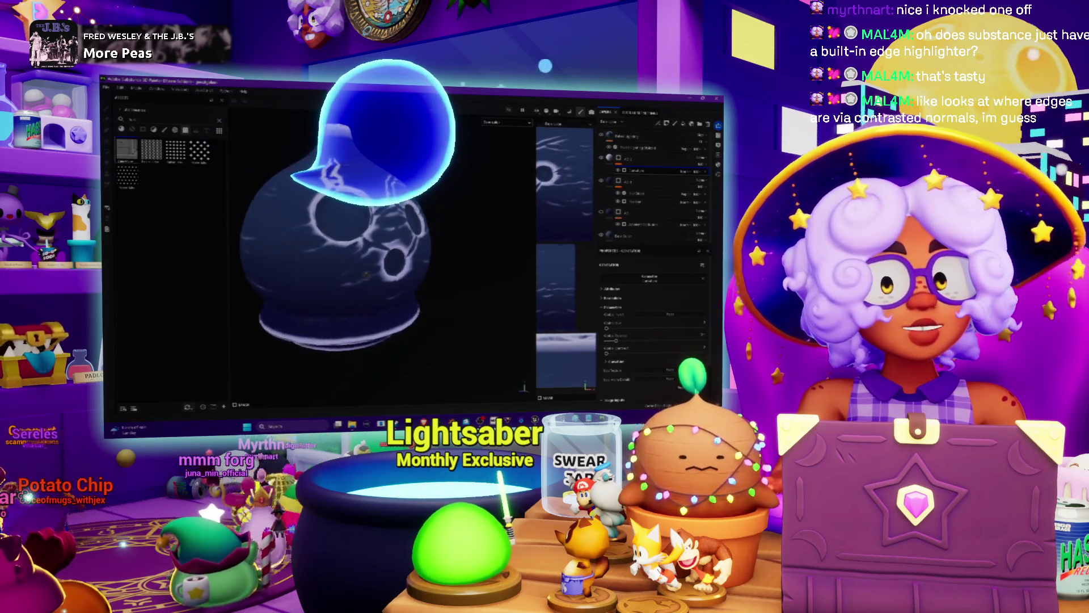
pyautogui.keyDown('alt'); pyautogui.moveTo(375, 255); pyautogui.dragTo(401, 256); pyautogui.keyUp('alt')
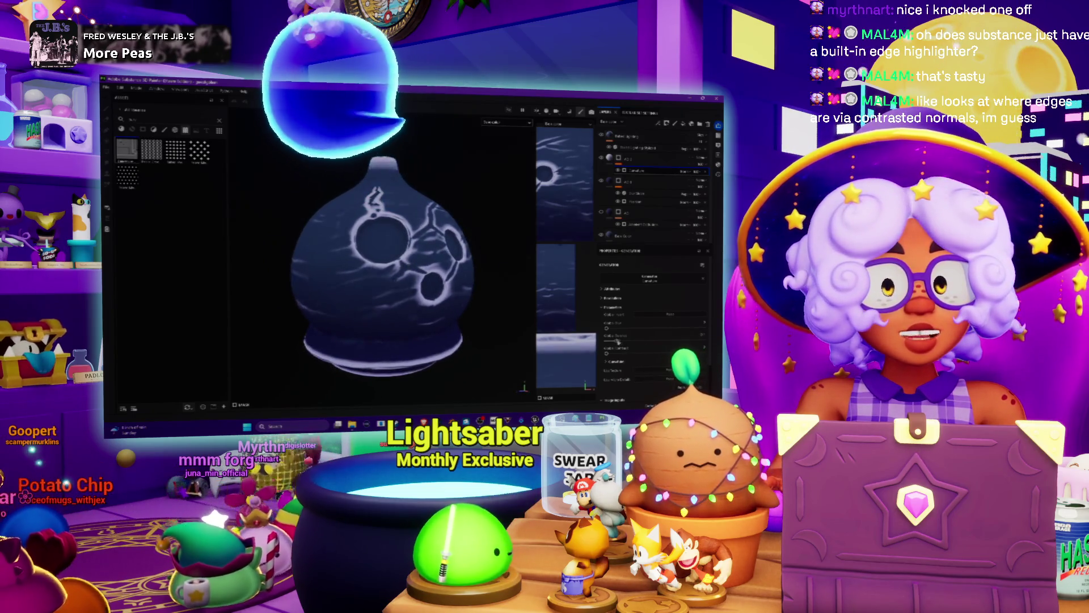
pyautogui.moveTo(616, 341); pyautogui.dragTo(624, 341)
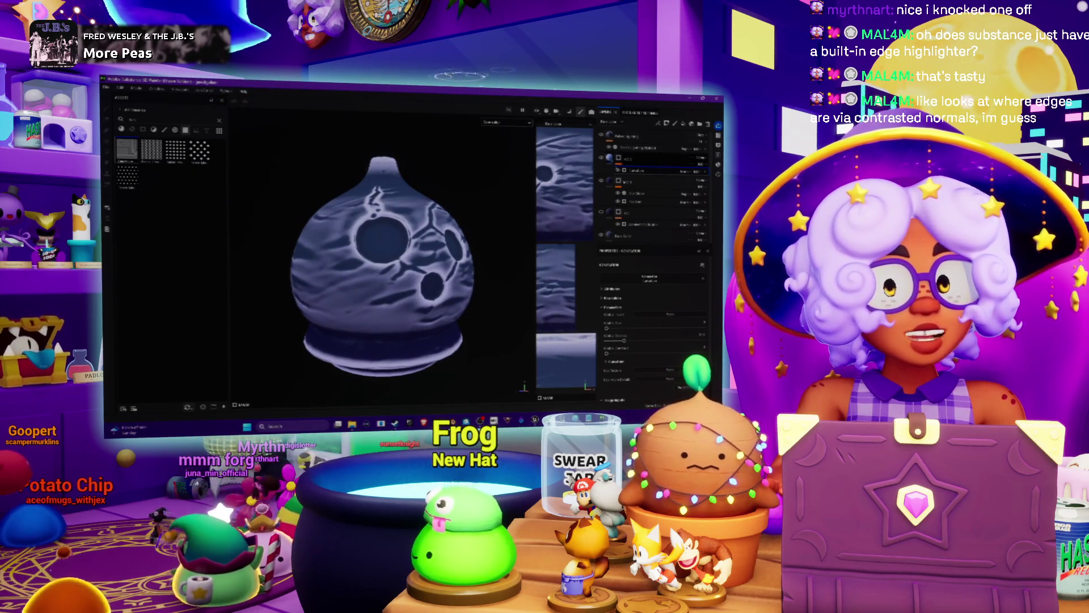
# - Set the layer colour to dark blue and the highlight colour from red to pale grey
pyautogui.click(647, 378)
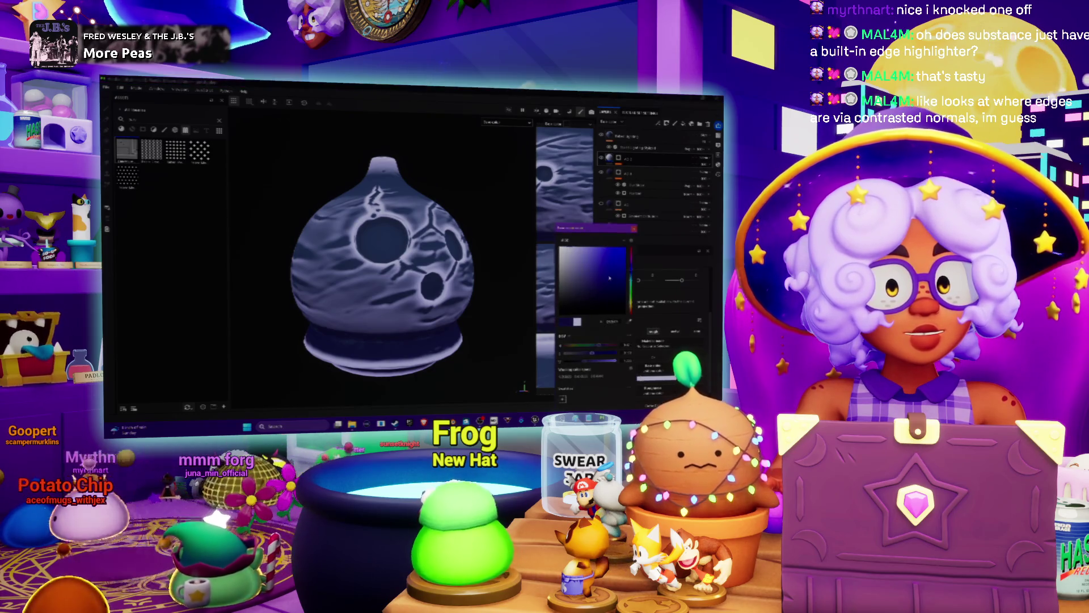
pyautogui.click(596, 281)
pyautogui.moveTo(596, 282)
pyautogui.mouseDown()
pyautogui.moveTo(561, 250)
pyautogui.moveTo(539, 279)
pyautogui.mouseUp()
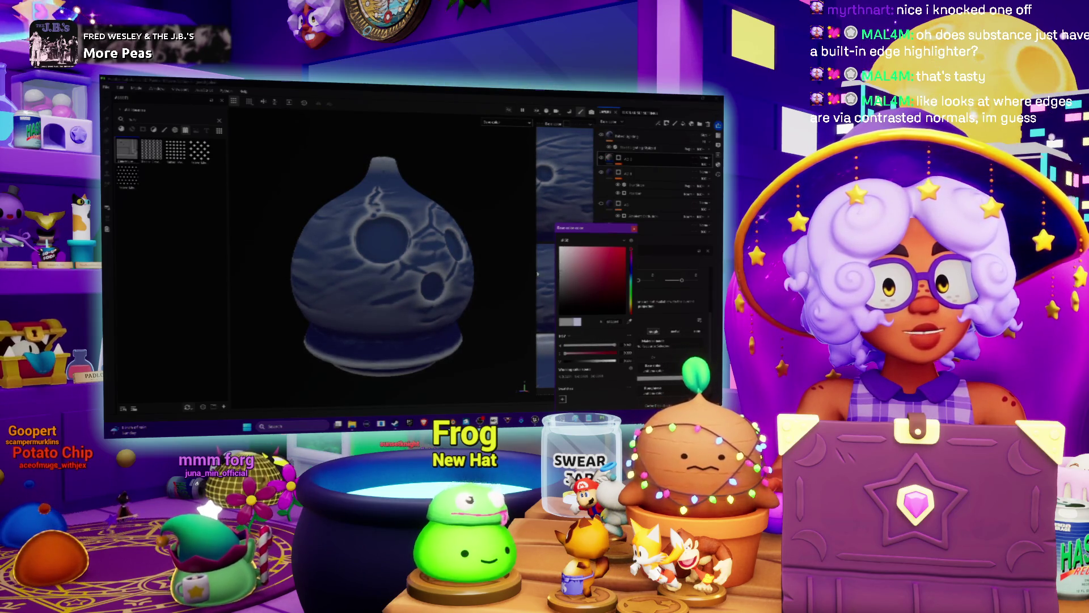
pyautogui.press('Escape')
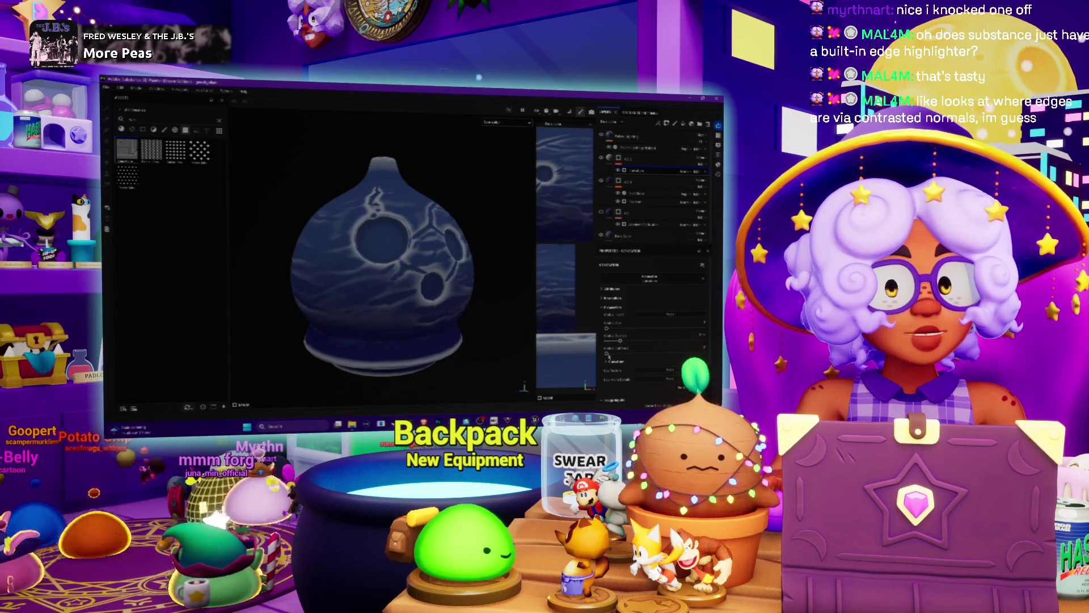
# - Orbit to review the navy gourd and switch to brush painting on another layer
pyautogui.keyDown('alt'); pyautogui.moveTo(449, 290); pyautogui.dragTo(505, 239); pyautogui.keyUp('alt')
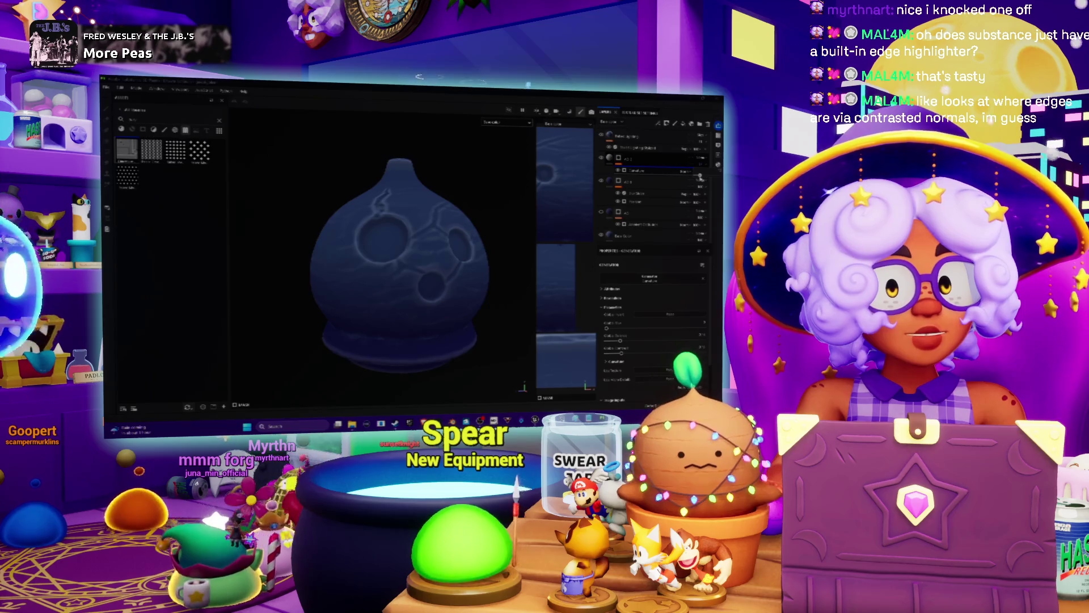
pyautogui.keyDown('alt'); pyautogui.moveTo(400, 256); pyautogui.dragTo(430, 247); pyautogui.keyUp('alt')
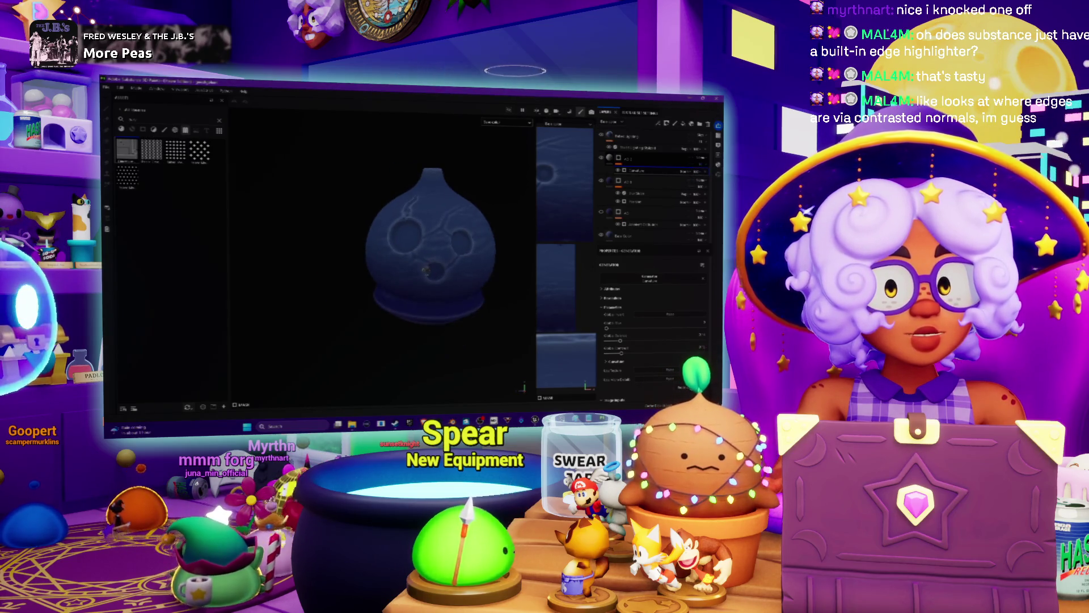
pyautogui.scroll(3, 460, 282)
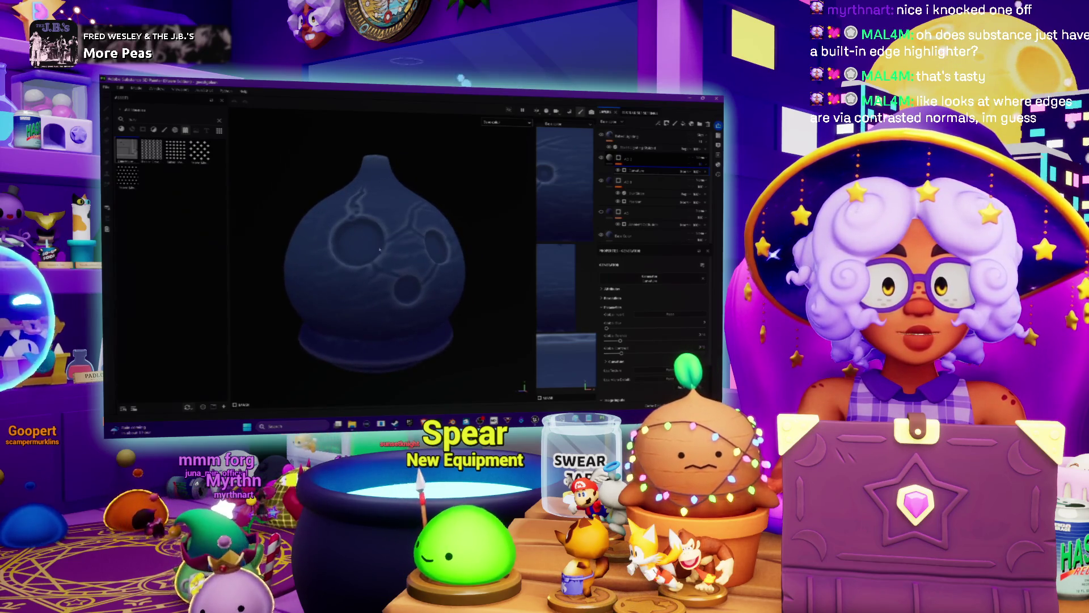
pyautogui.press('1')
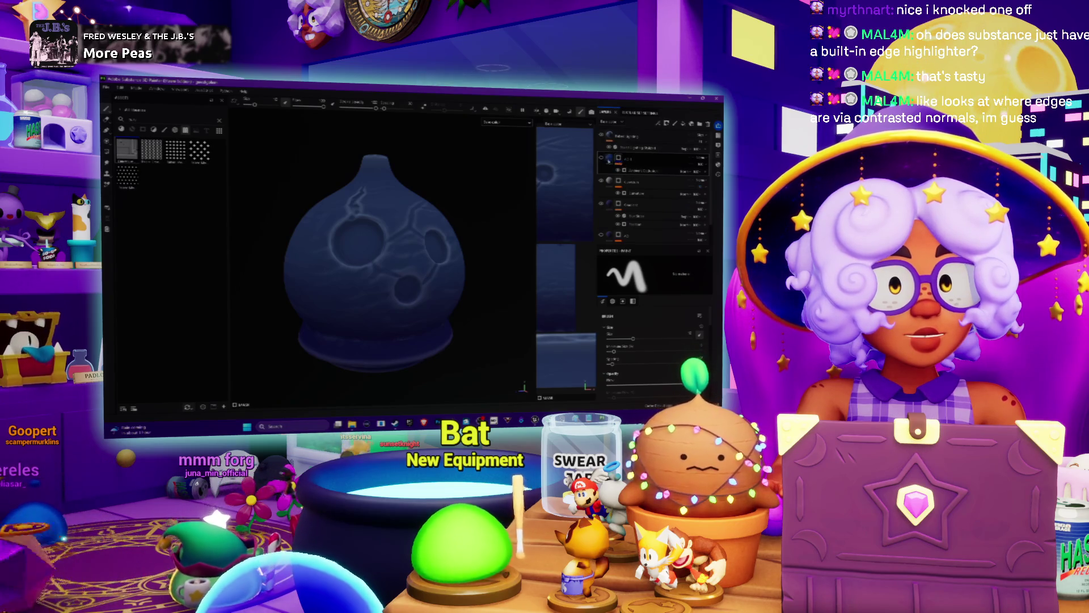
# - Show the hole-interior layer so the round holes go dark, select another layer and bring up its options
pyautogui.click(602, 158)
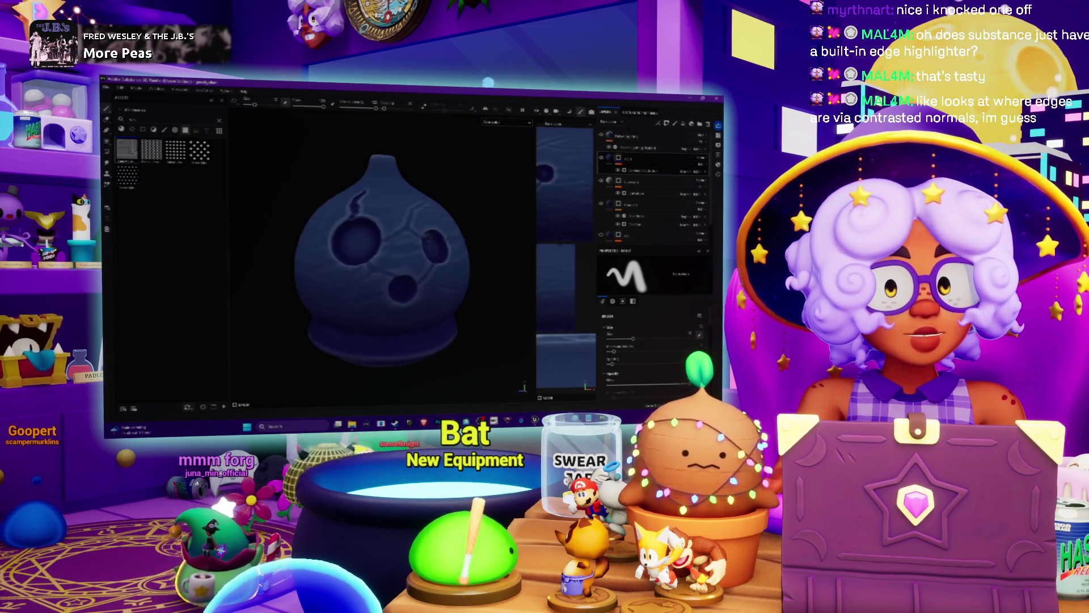
pyautogui.click(650, 162)
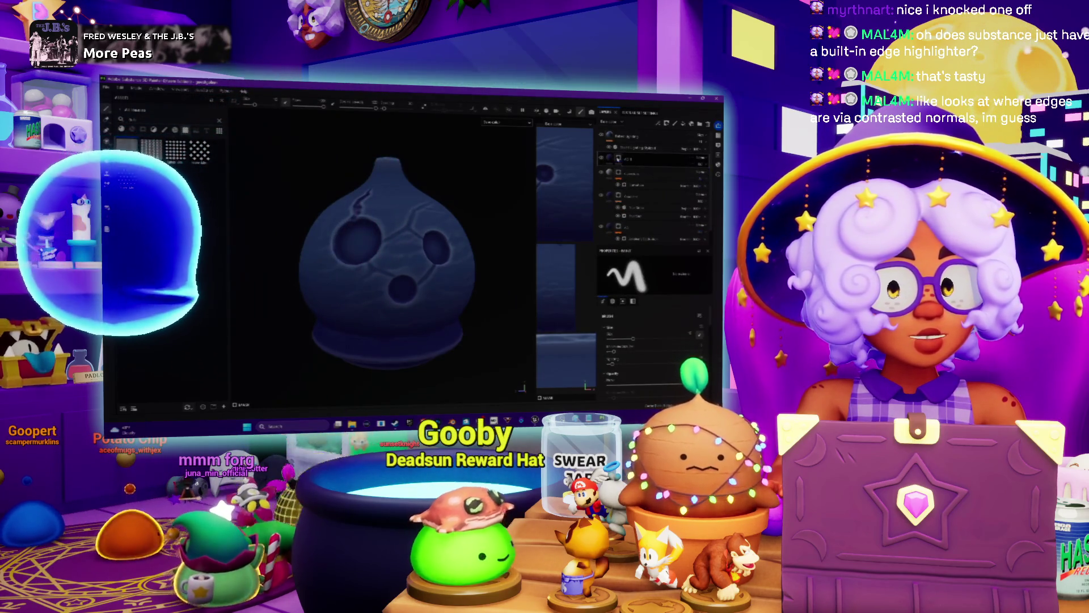
pyautogui.rightClick(613, 274)
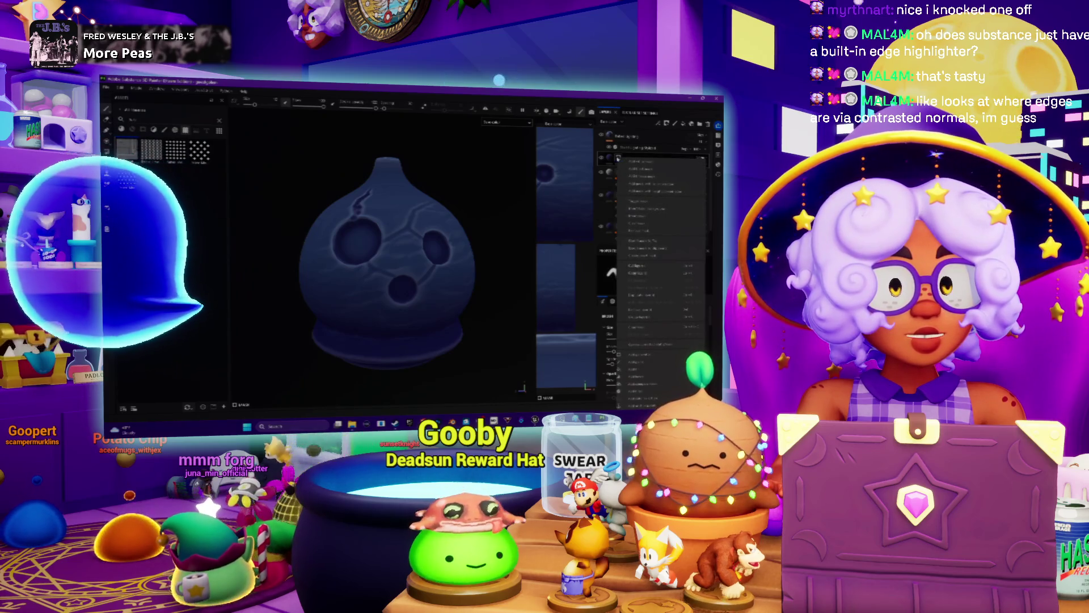
# - Add a black mask to the layer and return to the brush, the three holes showing flat pale white
pyautogui.click(642, 367)
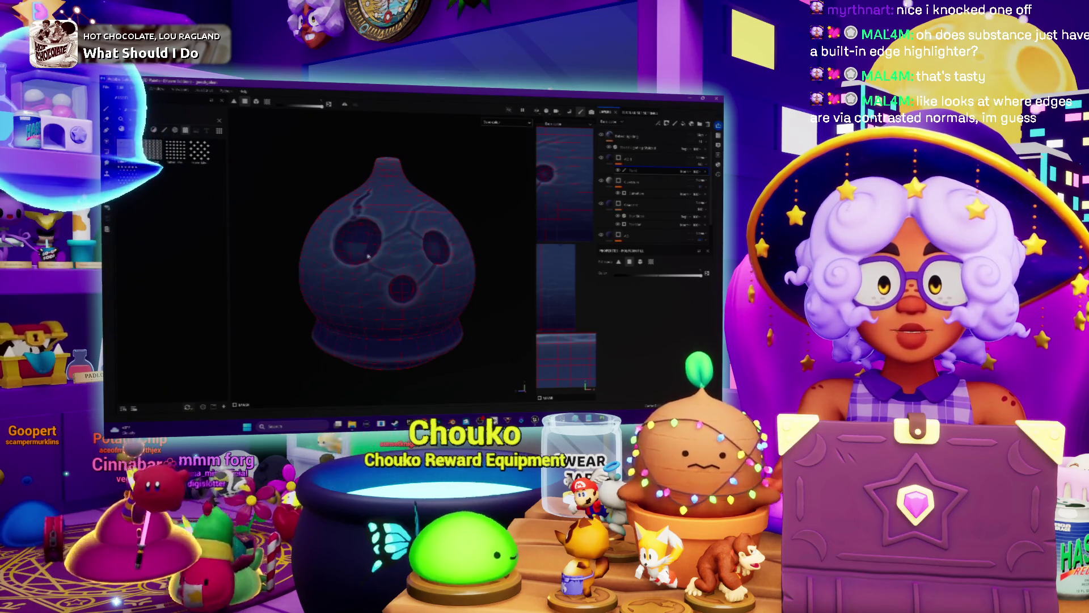
pyautogui.scroll(2, 365, 260)
pyautogui.scroll(1, 366, 260)
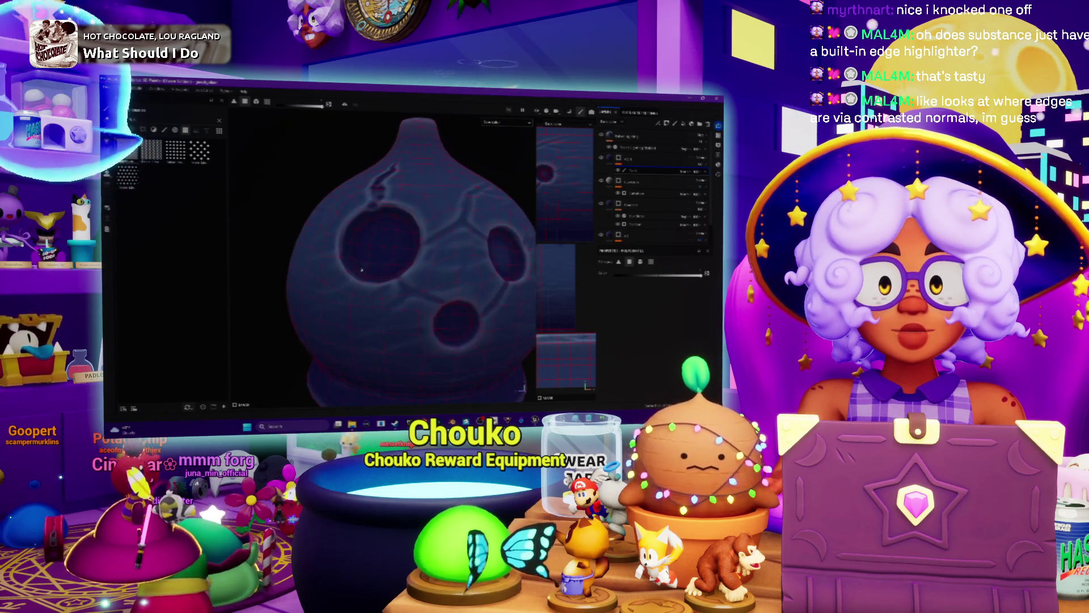
pyautogui.moveTo(428, 274)
pyautogui.keyDown('alt'); pyautogui.mouseDown()
pyautogui.moveTo(488, 279)
pyautogui.moveTo(424, 262)
pyautogui.mouseUp(); pyautogui.keyUp('alt')
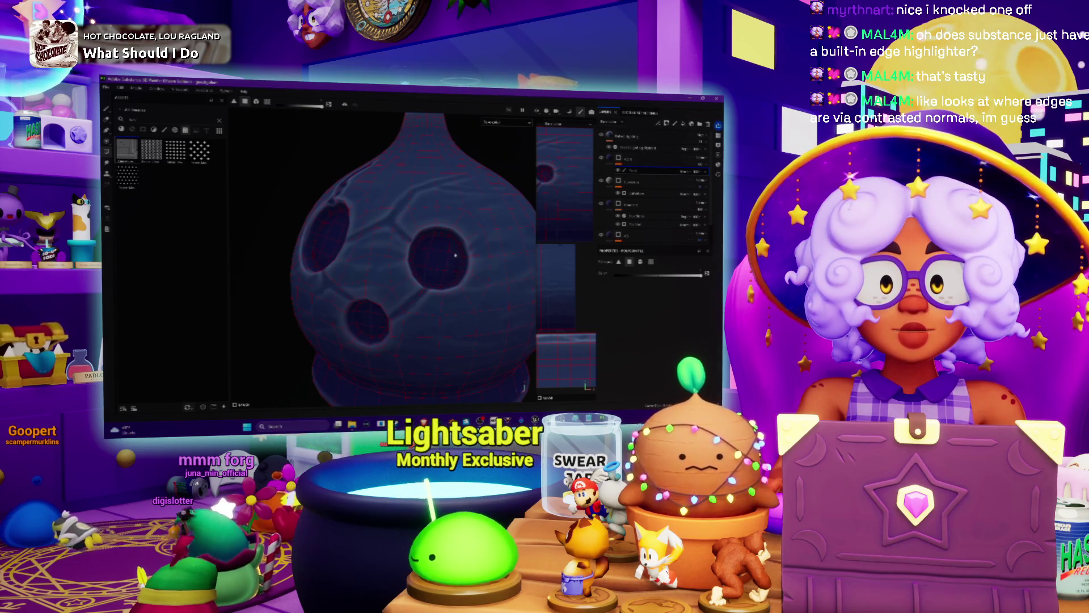
pyautogui.keyDown('alt'); pyautogui.moveTo(455, 256); pyautogui.dragTo(383, 175); pyautogui.keyUp('alt')
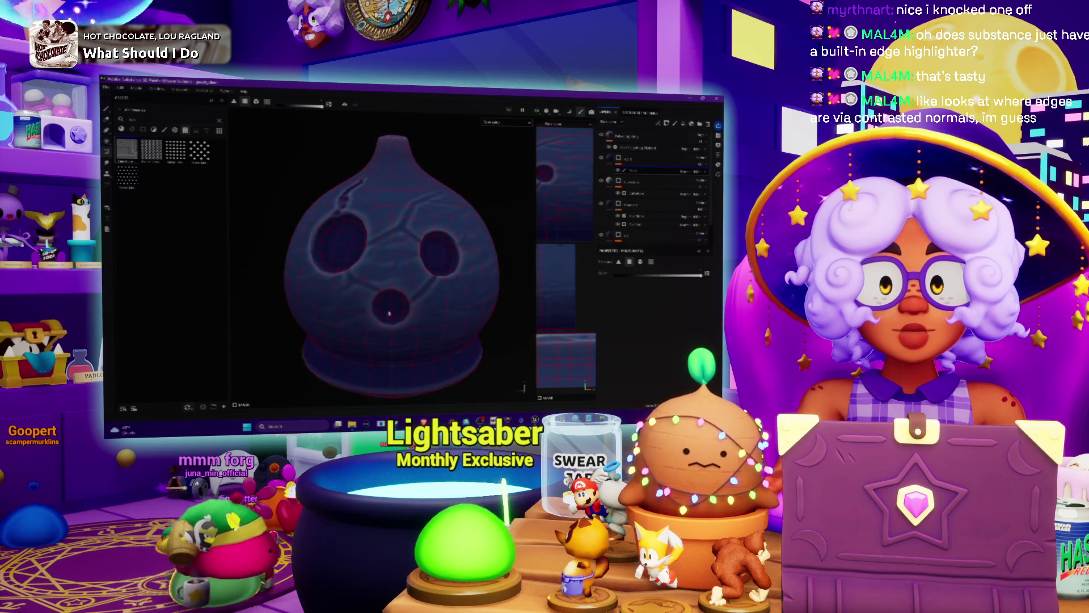
pyautogui.keyDown('alt'); pyautogui.moveTo(388, 311); pyautogui.dragTo(394, 298); pyautogui.keyUp('alt')
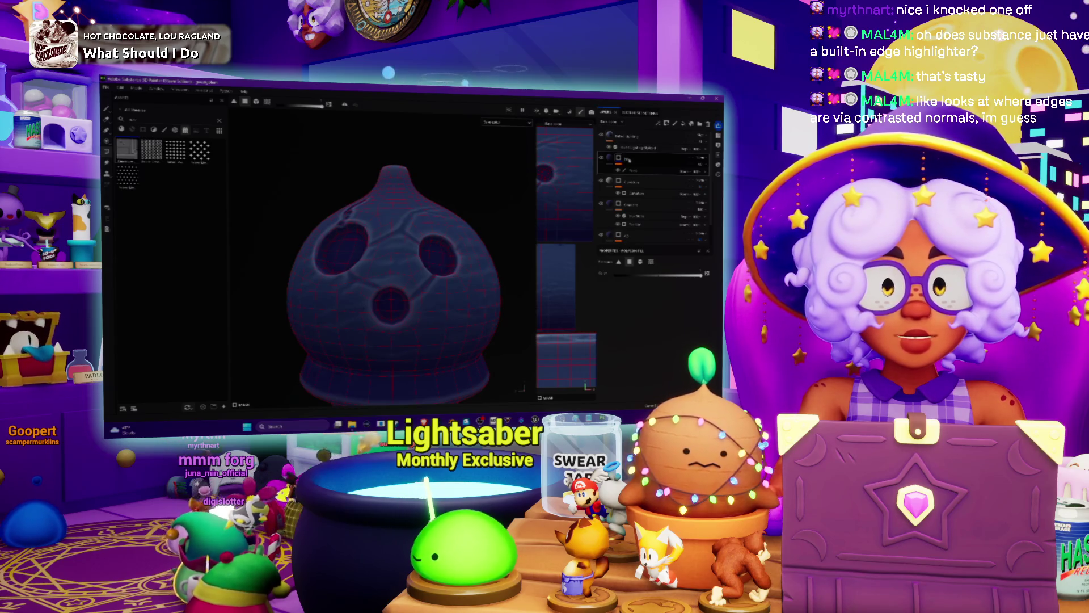
pyautogui.press('1')
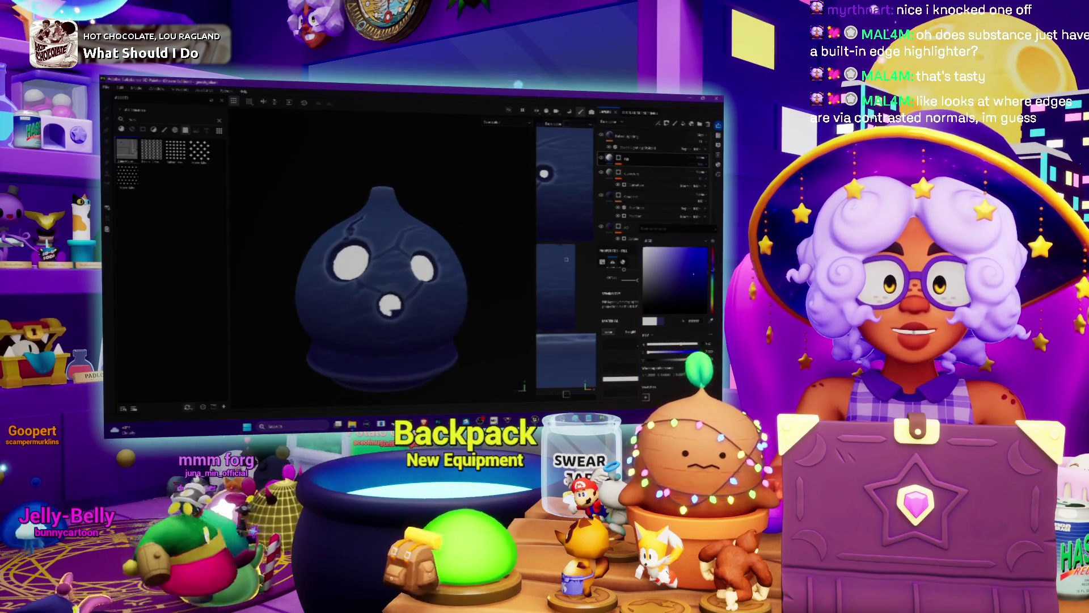
# - Undo/redo between white and blue hole fills, then set the hole interiors to dark blue
pyautogui.hotkey('ctrl', 'z')
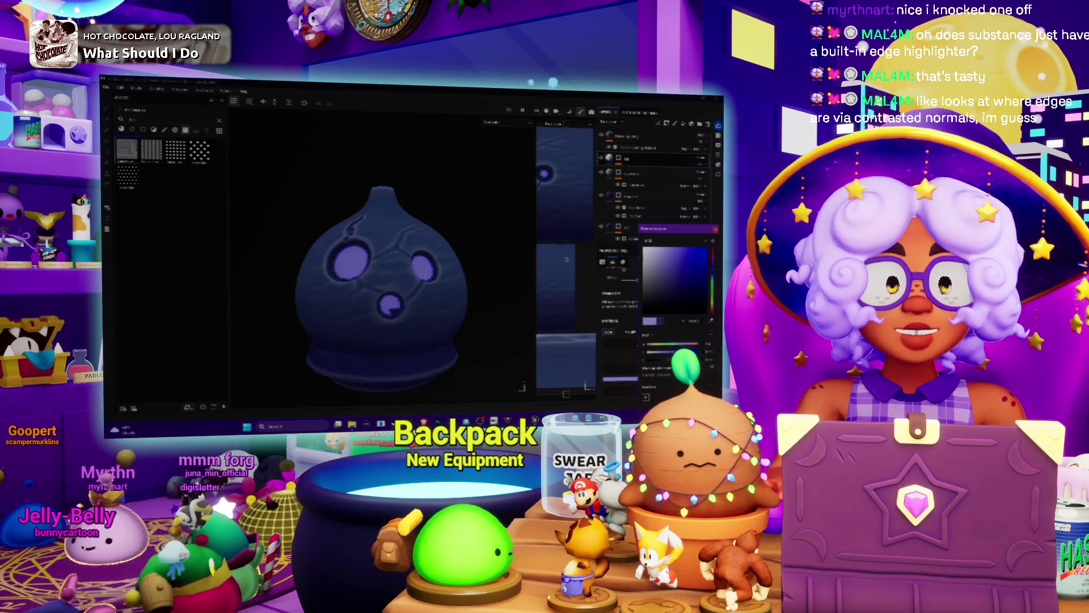
pyautogui.hotkey('ctrl', 'y')
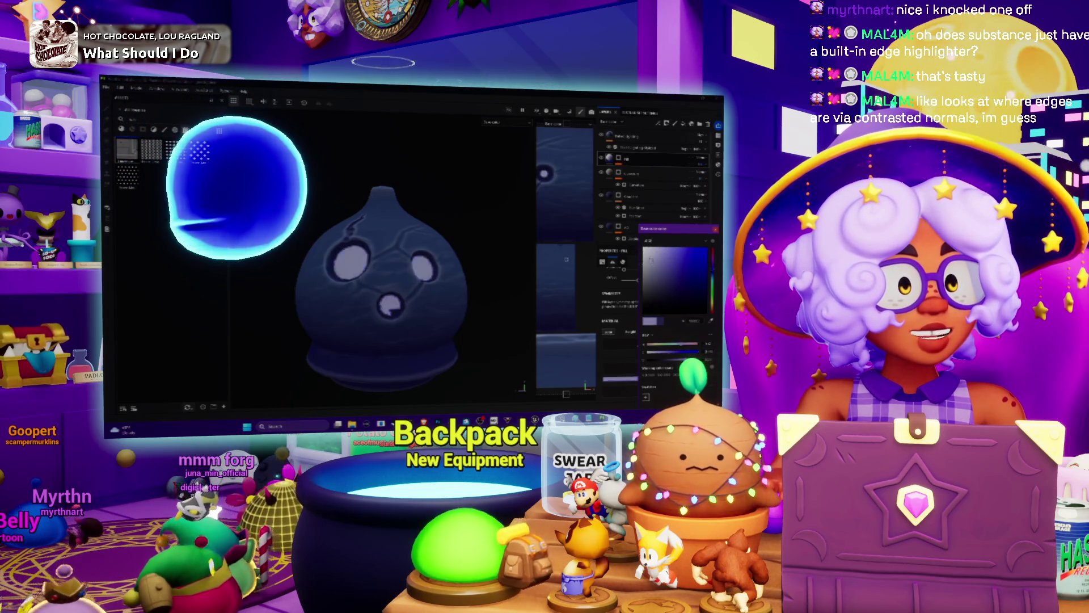
pyautogui.hotkey('ctrl', 'z')
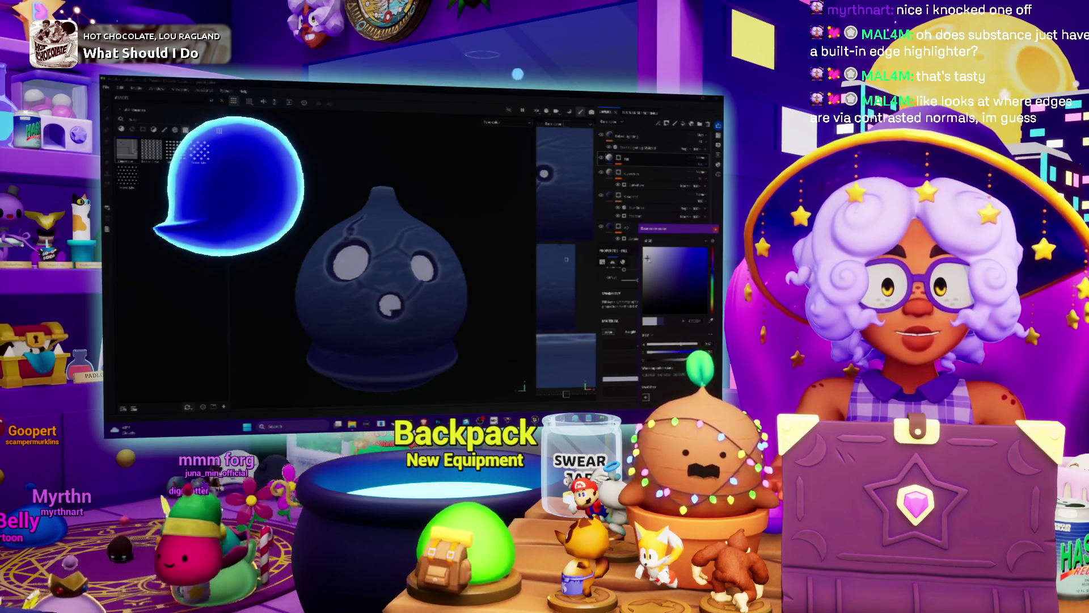
pyautogui.scroll(2, 418, 313)
pyautogui.scroll(2, 418, 311)
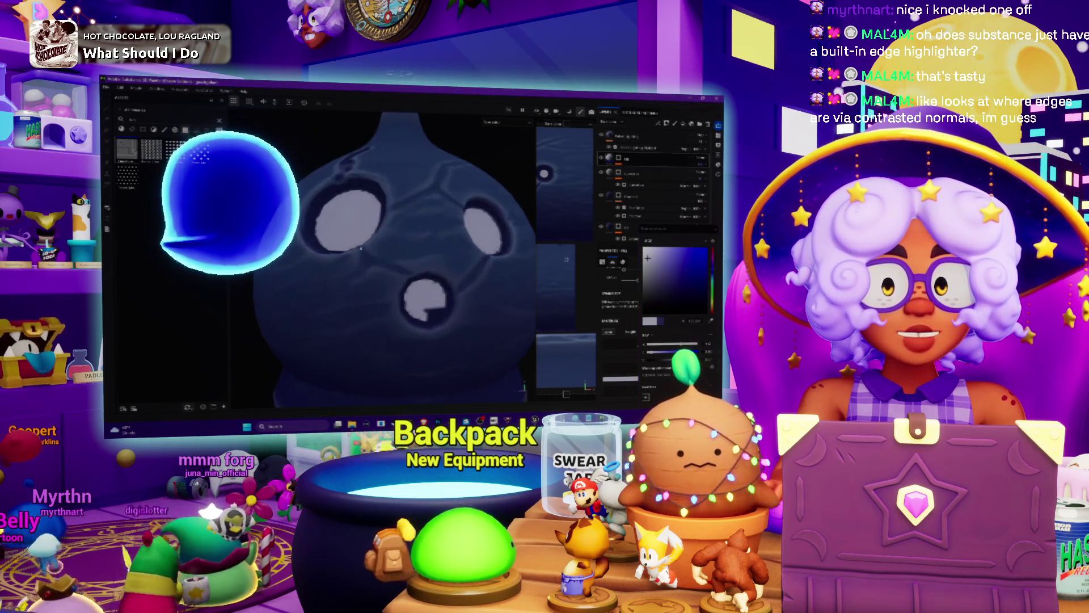
pyautogui.scroll(2, 358, 256)
pyautogui.scroll(2, 306, 211)
pyautogui.keyDown('alt'); pyautogui.moveTo(306, 210); pyautogui.dragTo(367, 255, button='middle'); pyautogui.keyUp('alt')
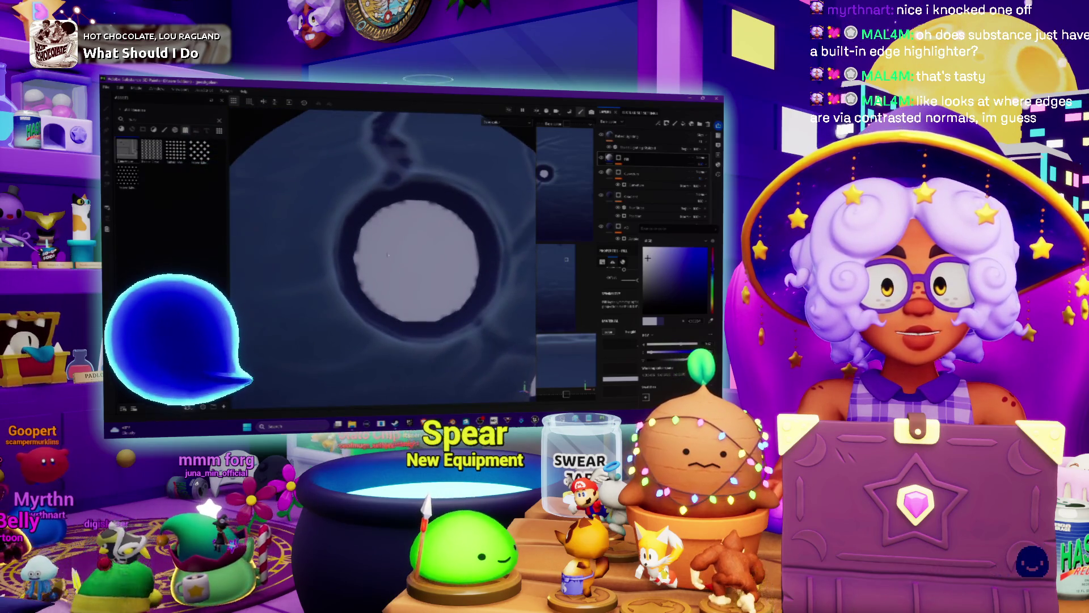
pyautogui.scroll(2, 417, 243)
pyautogui.scroll(1, 429, 230)
pyautogui.scroll(1, 426, 223)
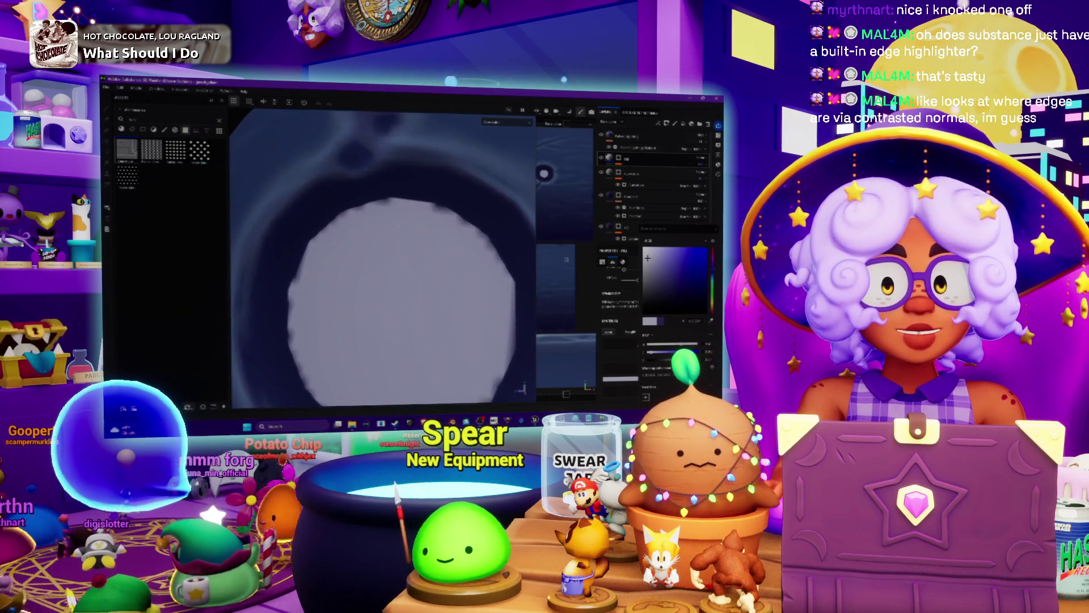
pyautogui.scroll(1, 420, 209)
pyautogui.keyDown('alt'); pyautogui.moveTo(418, 208); pyautogui.dragTo(428, 201, button='middle'); pyautogui.keyUp('alt')
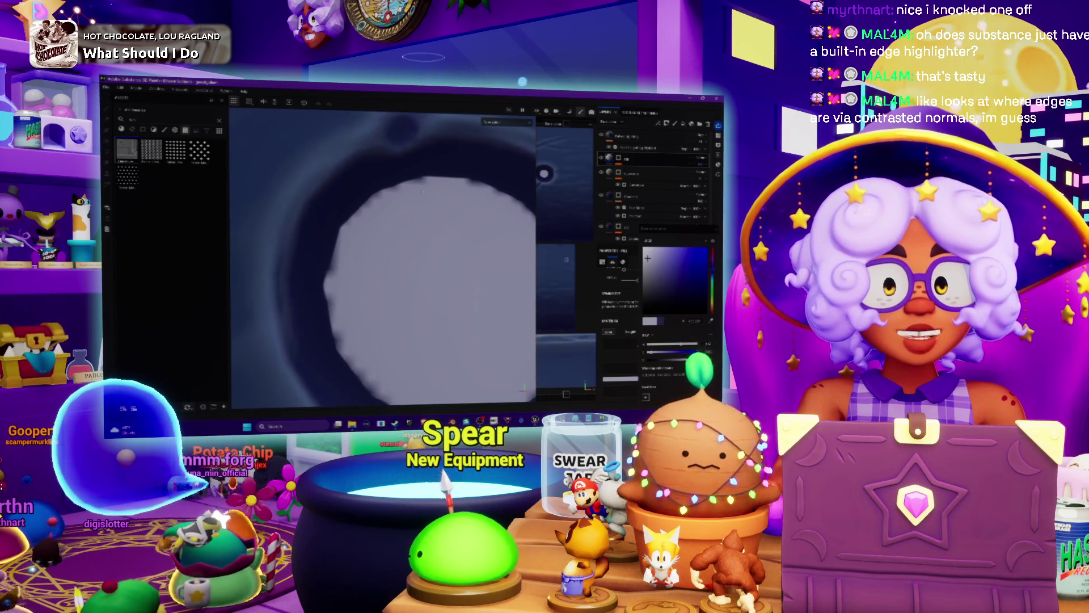
pyautogui.scroll(-2, 346, 236)
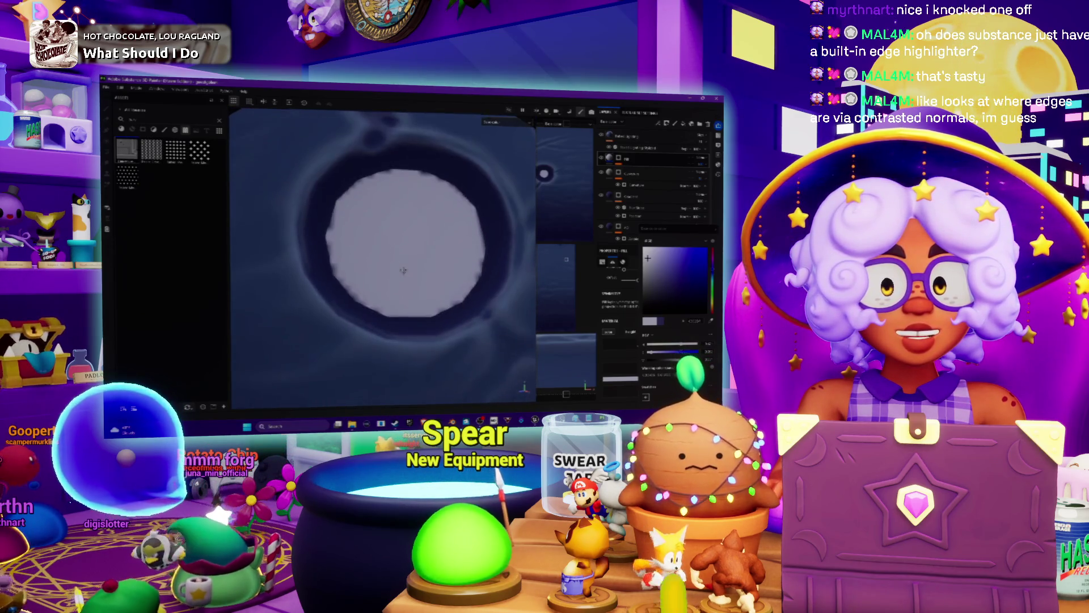
pyautogui.scroll(1, 448, 259)
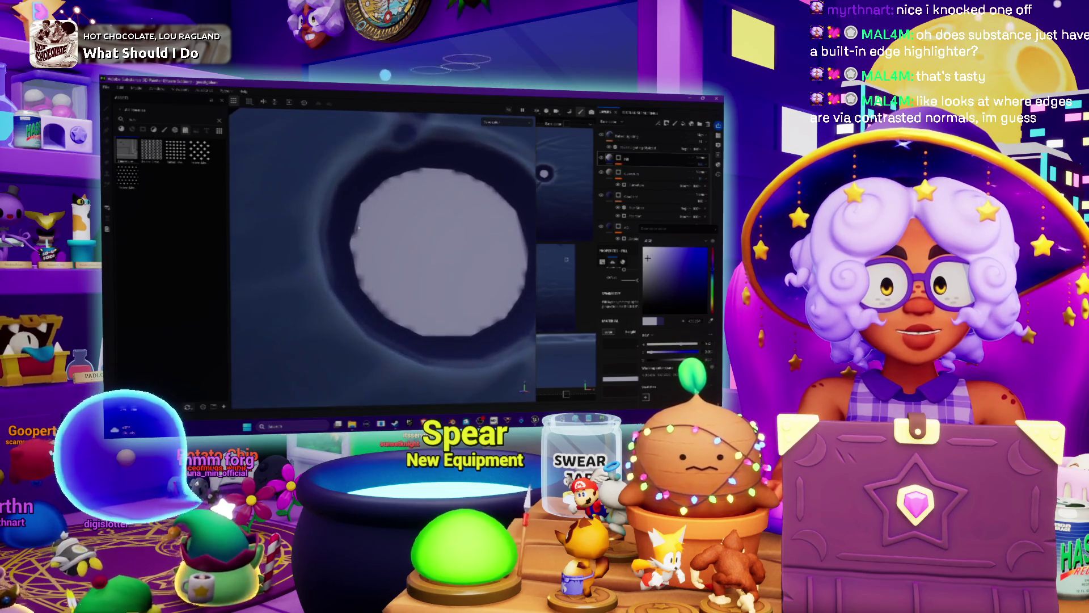
pyautogui.scroll(-2, 387, 236)
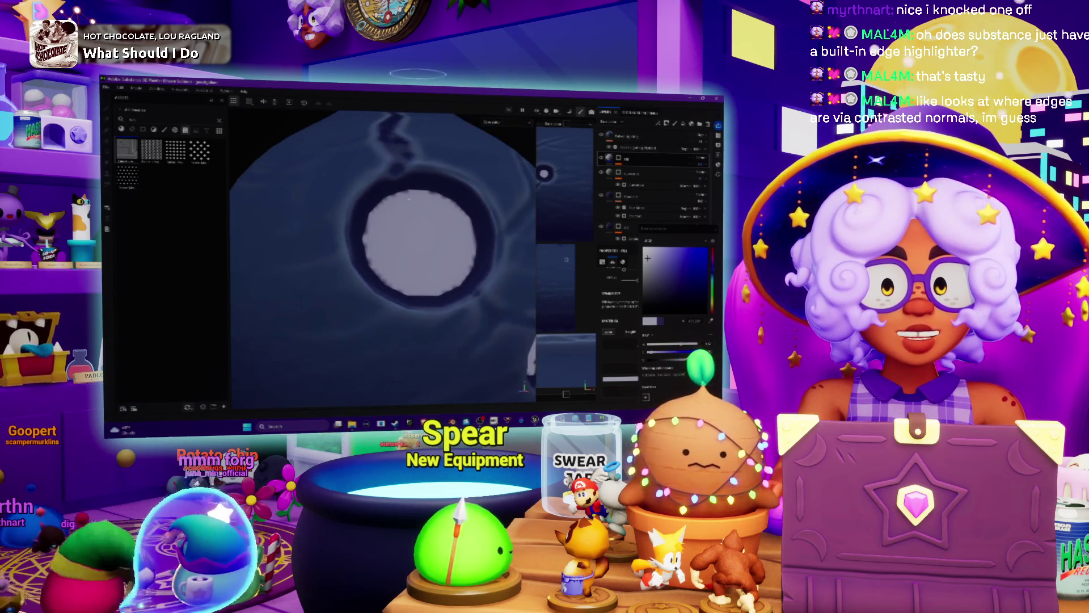
pyautogui.keyDown('alt'); pyautogui.moveTo(418, 192); pyautogui.dragTo(408, 248); pyautogui.keyUp('alt')
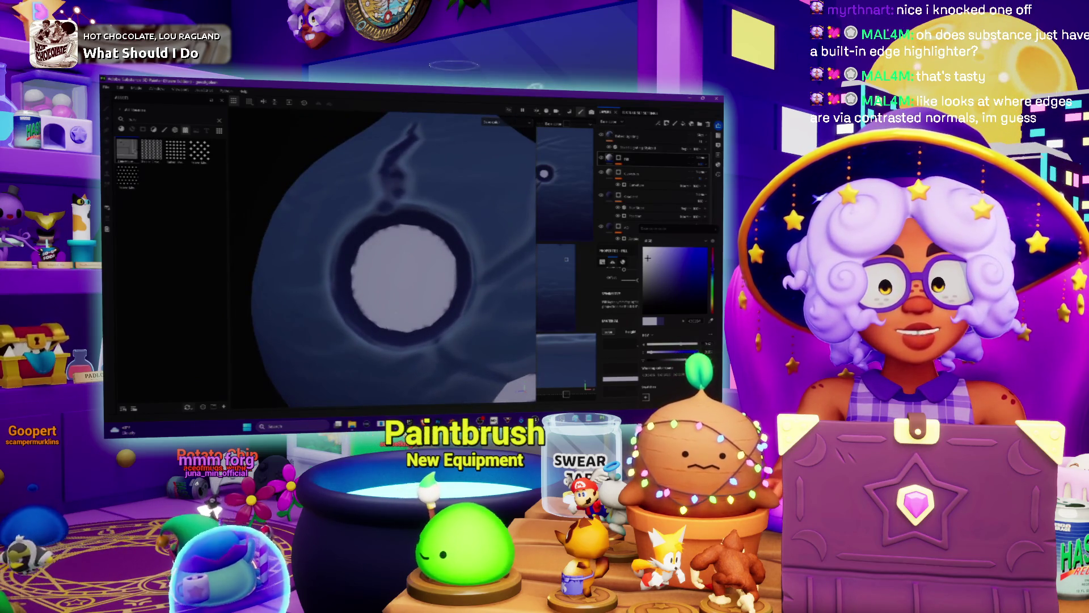
pyautogui.scroll(-1, 446, 328)
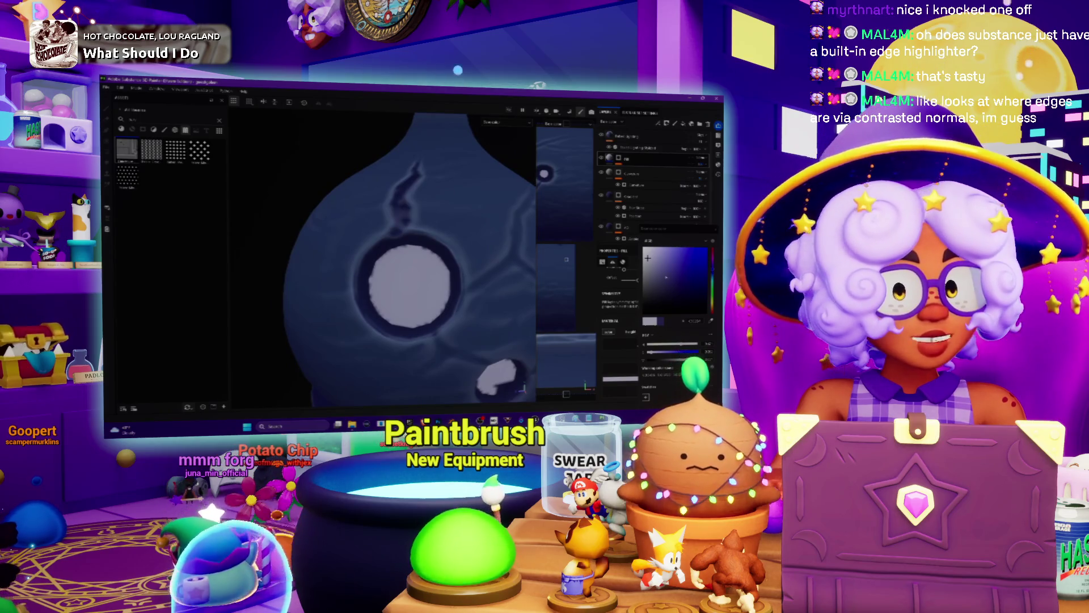
pyautogui.click(663, 271)
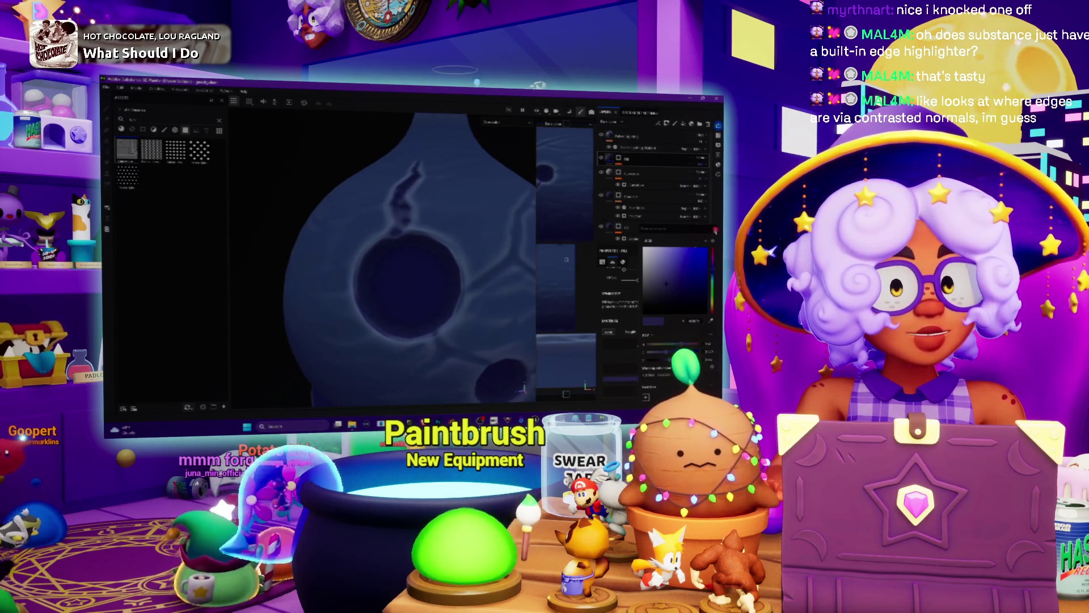
pyautogui.scroll(-1, 416, 292)
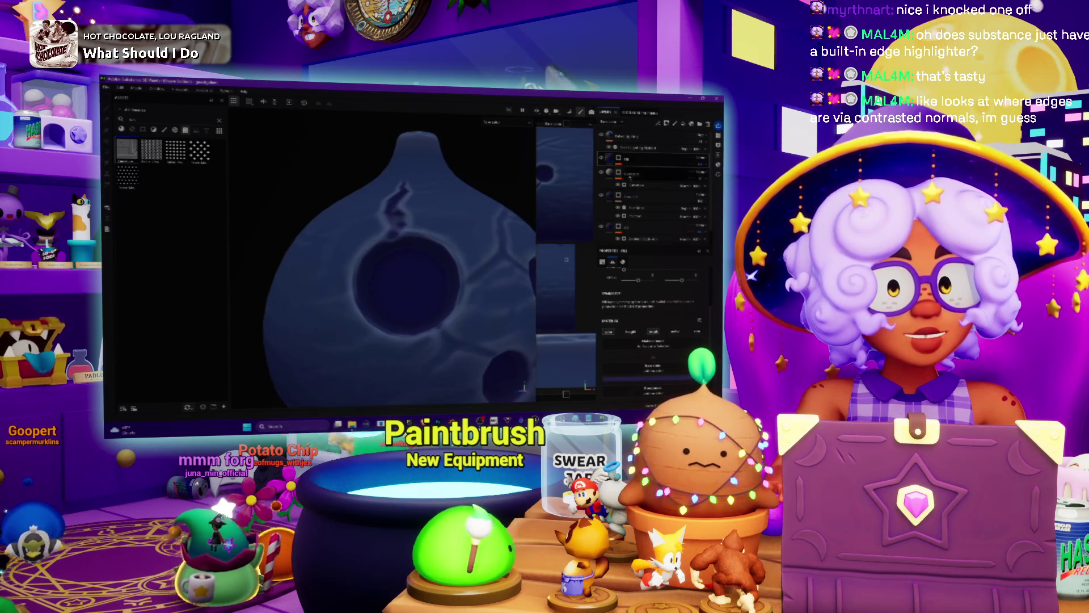
# - Switch to the brush and pick a new paint colour from the colour popup
pyautogui.press('1')
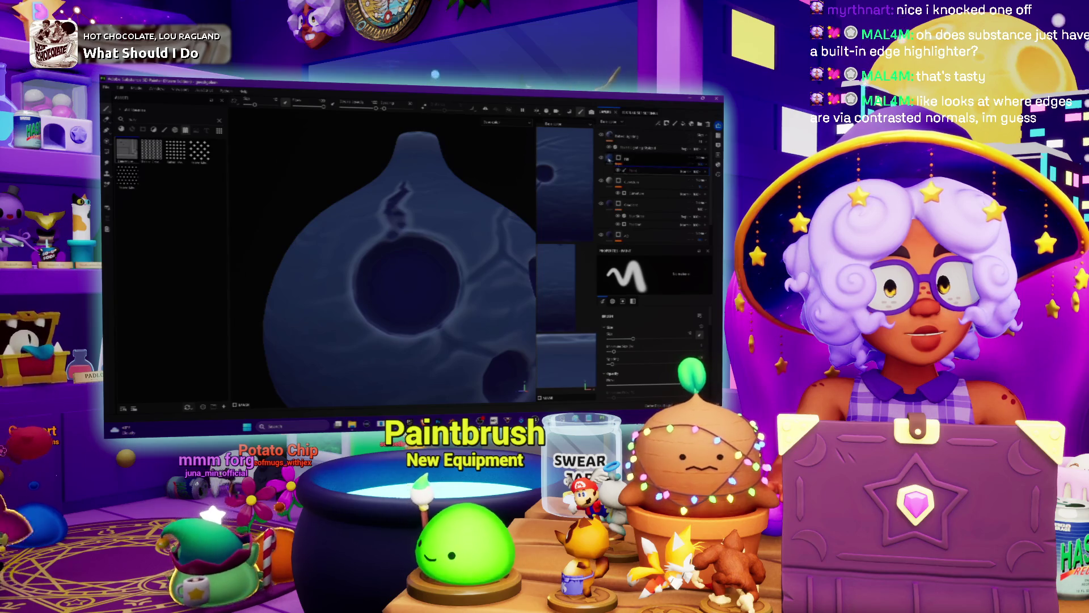
pyautogui.press('4')
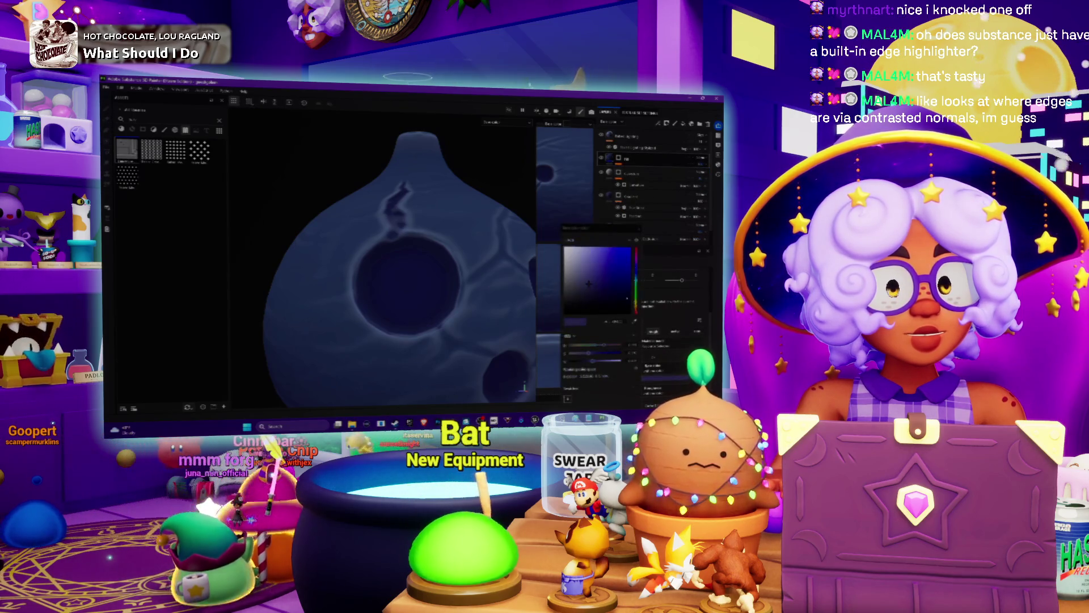
pyautogui.click(610, 294)
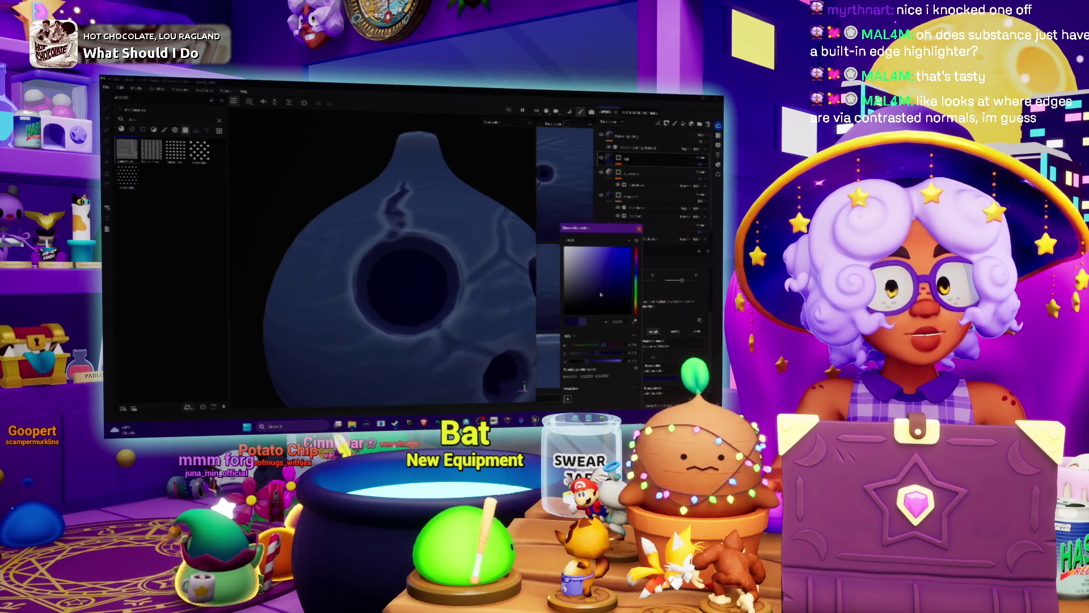
pyautogui.press('Escape')
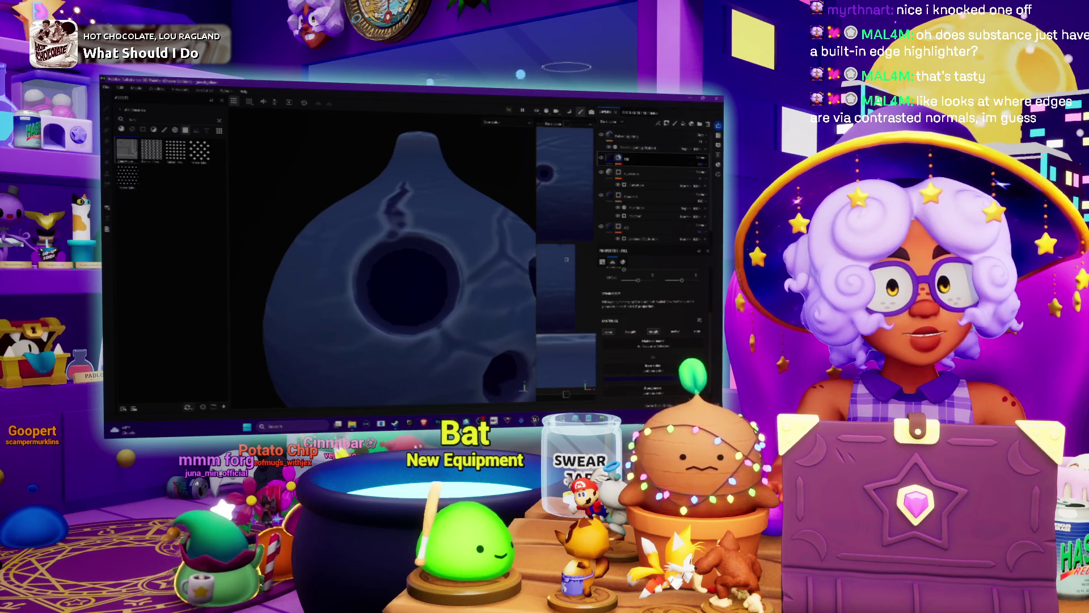
# - Add a filter to the layer stack and browse the available filters
pyautogui.rightClick(618, 159)
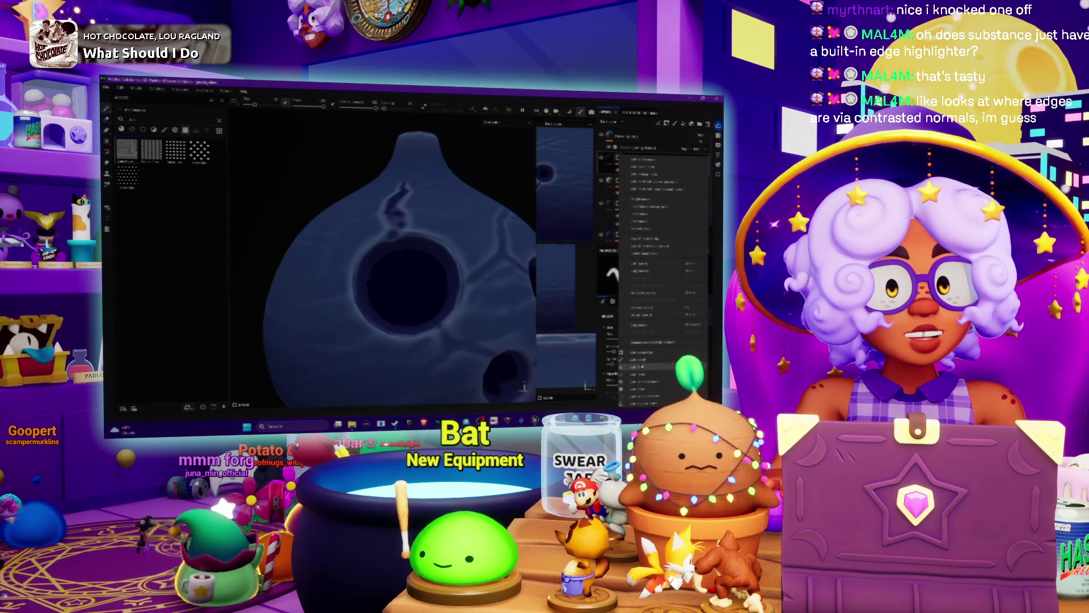
pyautogui.click(629, 389)
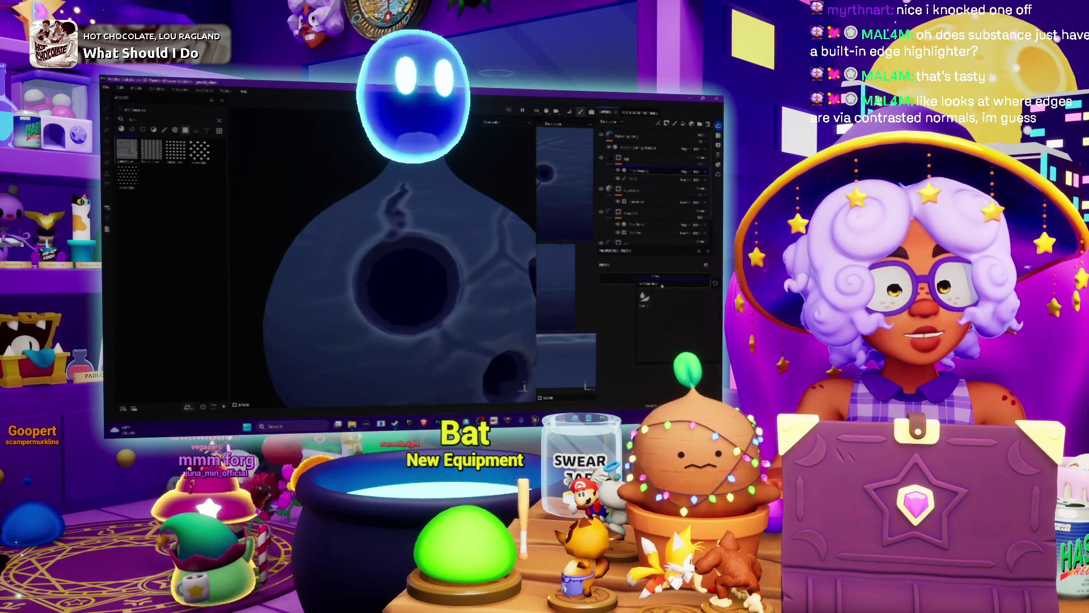
pyautogui.click(645, 295)
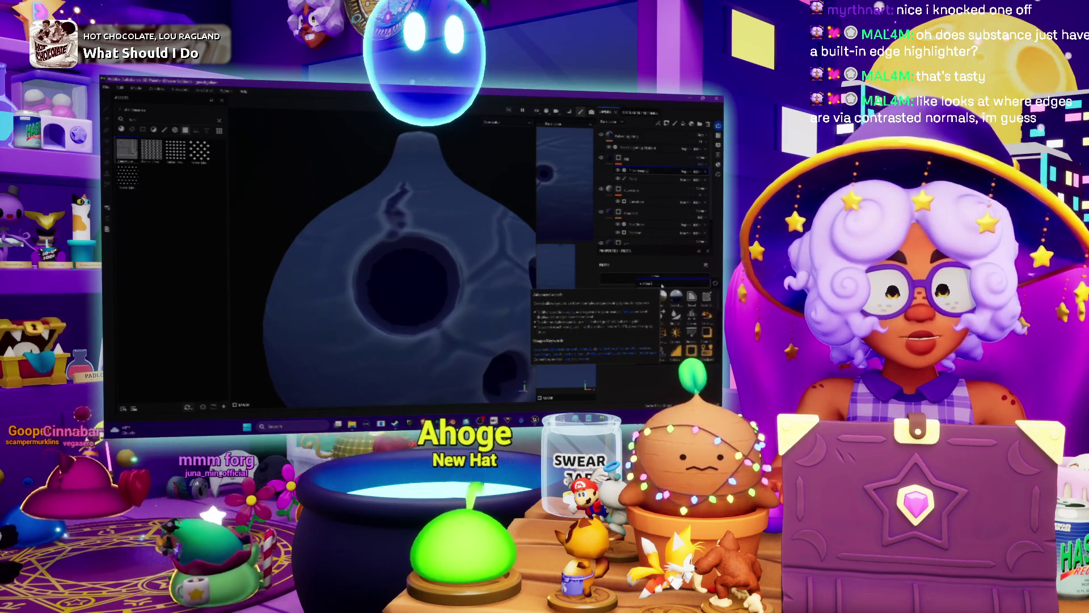
pyautogui.press('Escape')
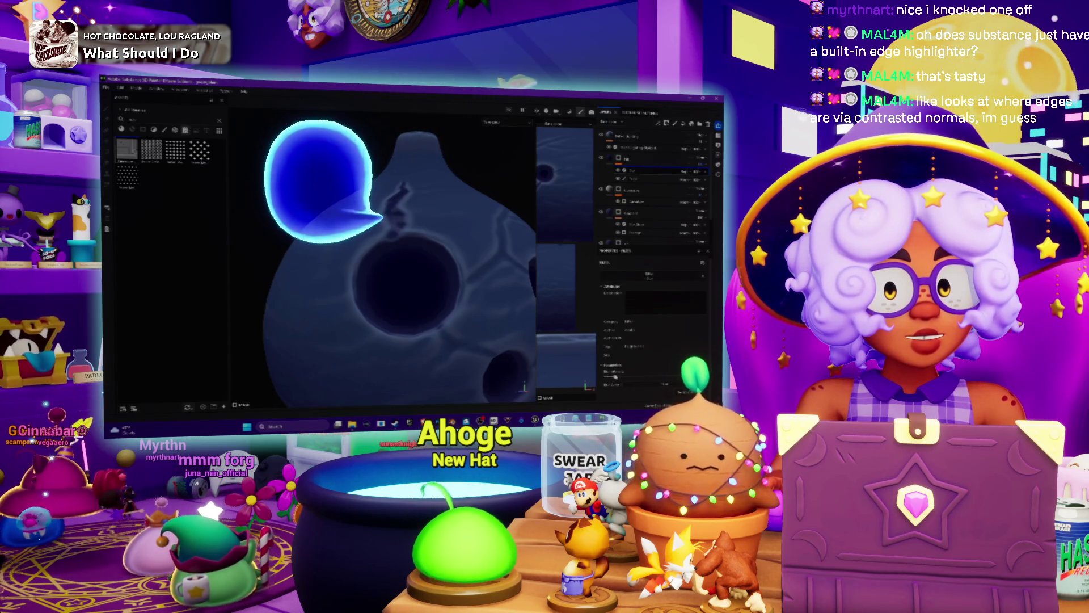
# - Frame the gourd, switch to polygon fill, and orbit to inspect it from above and several sides
pyautogui.press('f')
pyautogui.keyDown('alt'); pyautogui.moveTo(425, 276); pyautogui.dragTo(412, 275); pyautogui.keyUp('alt')
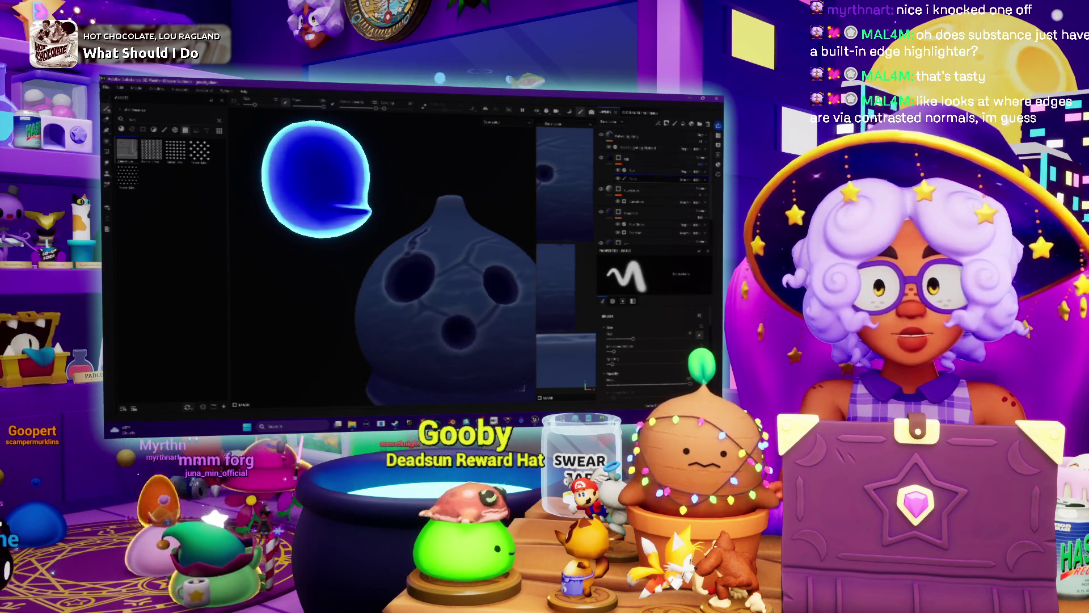
pyautogui.press('4')
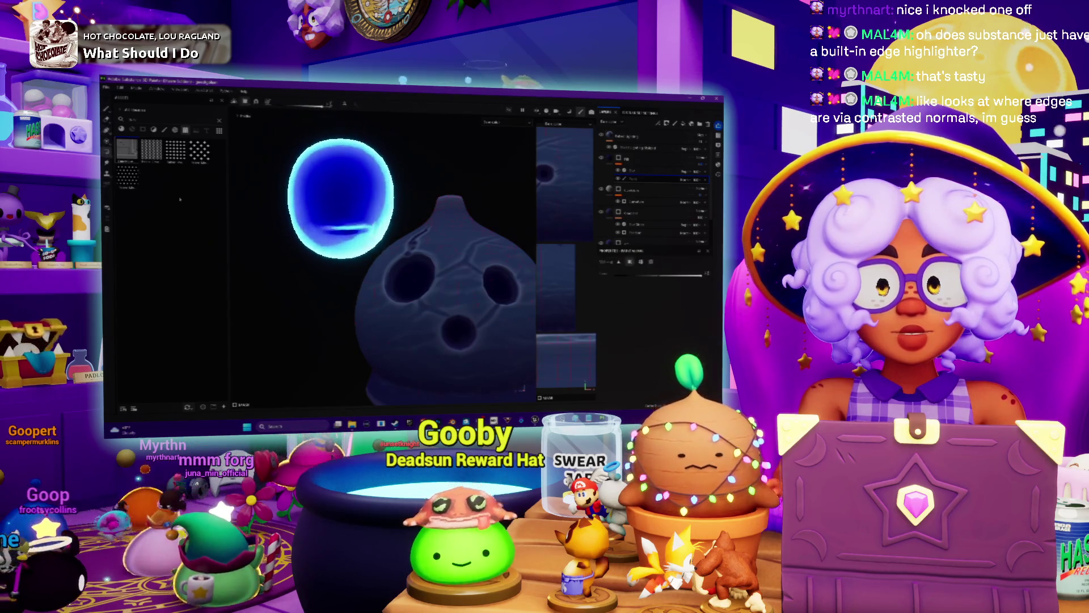
pyautogui.press('4')
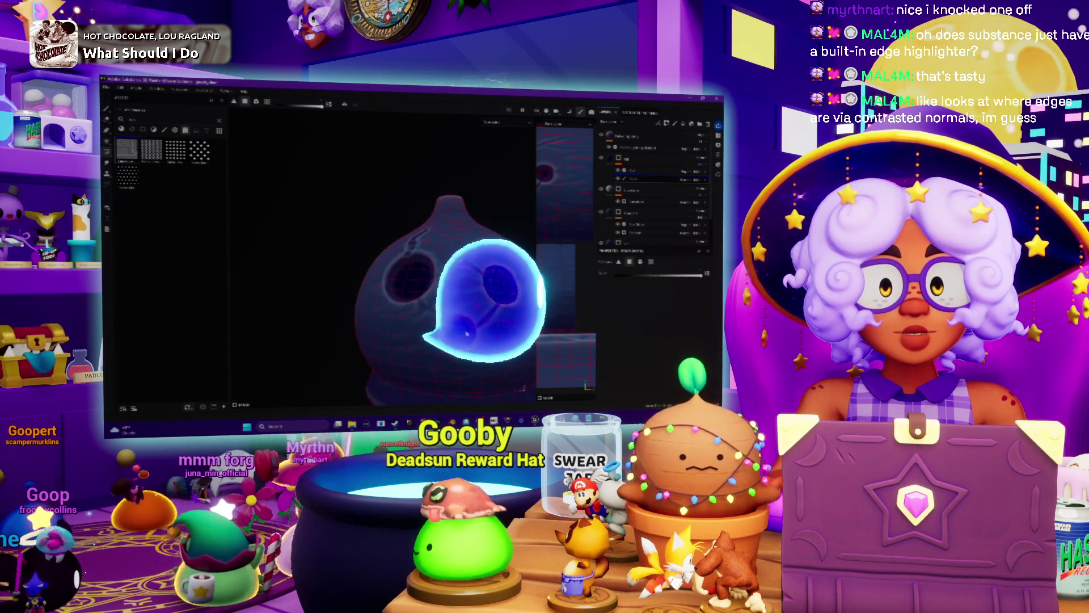
pyautogui.scroll(2, 471, 338)
pyautogui.scroll(2, 412, 311)
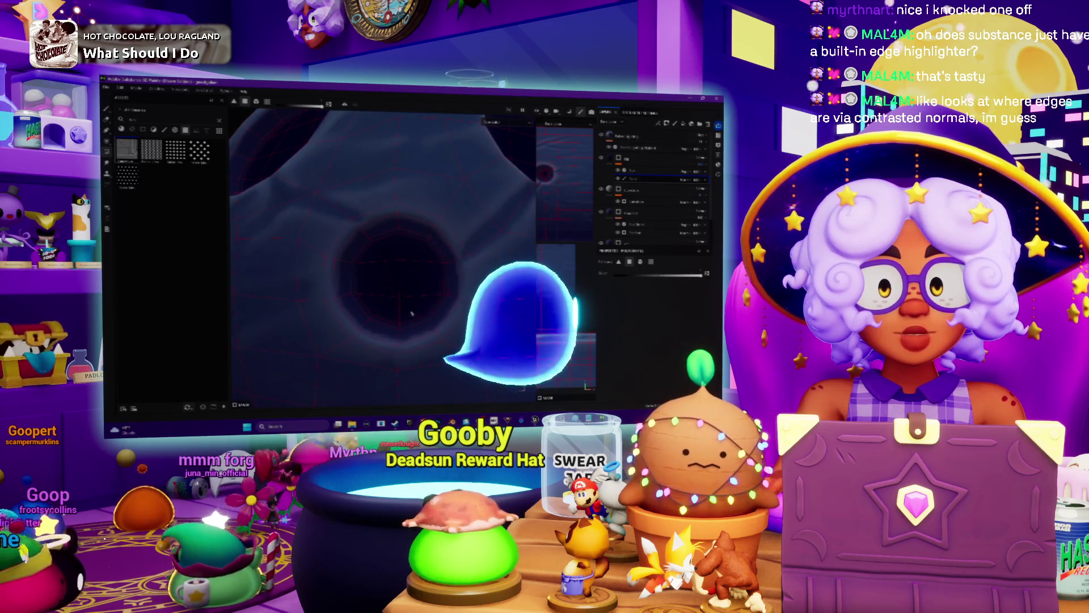
pyautogui.scroll(-2, 412, 310)
pyautogui.scroll(-2, 412, 311)
pyautogui.scroll(-2, 283, 167)
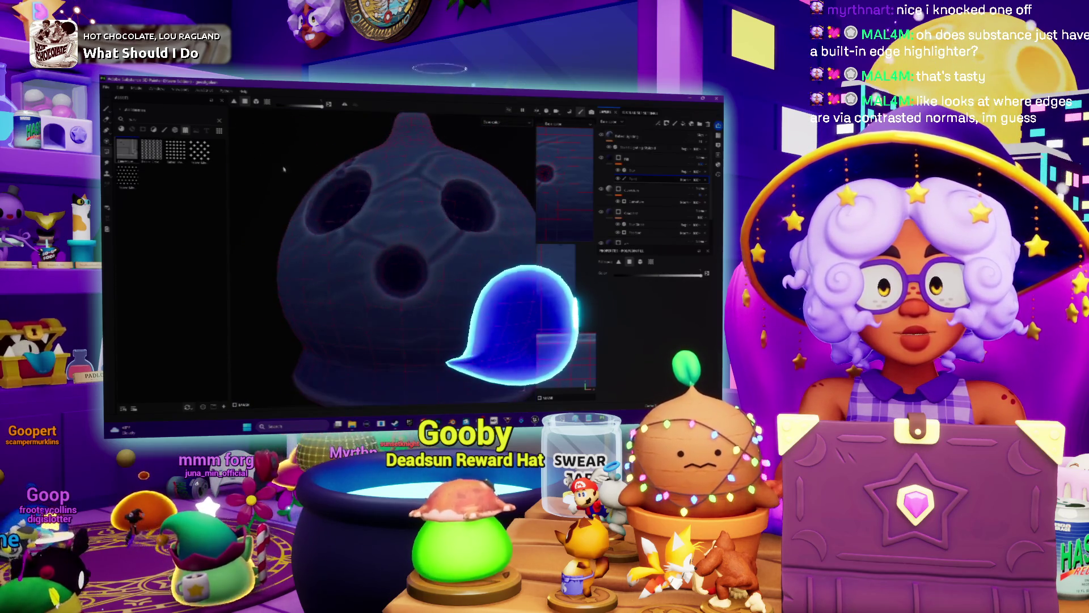
pyautogui.press('1')
pyautogui.keyDown('alt'); pyautogui.moveTo(358, 247); pyautogui.dragTo(358, 213); pyautogui.keyUp('alt')
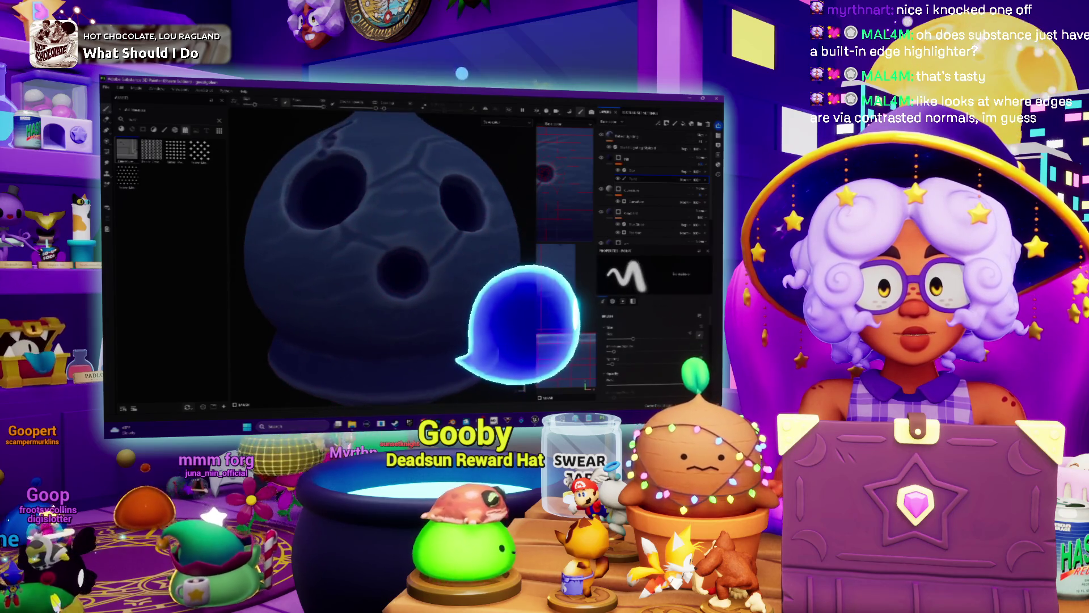
pyautogui.scroll(-2, 400, 255)
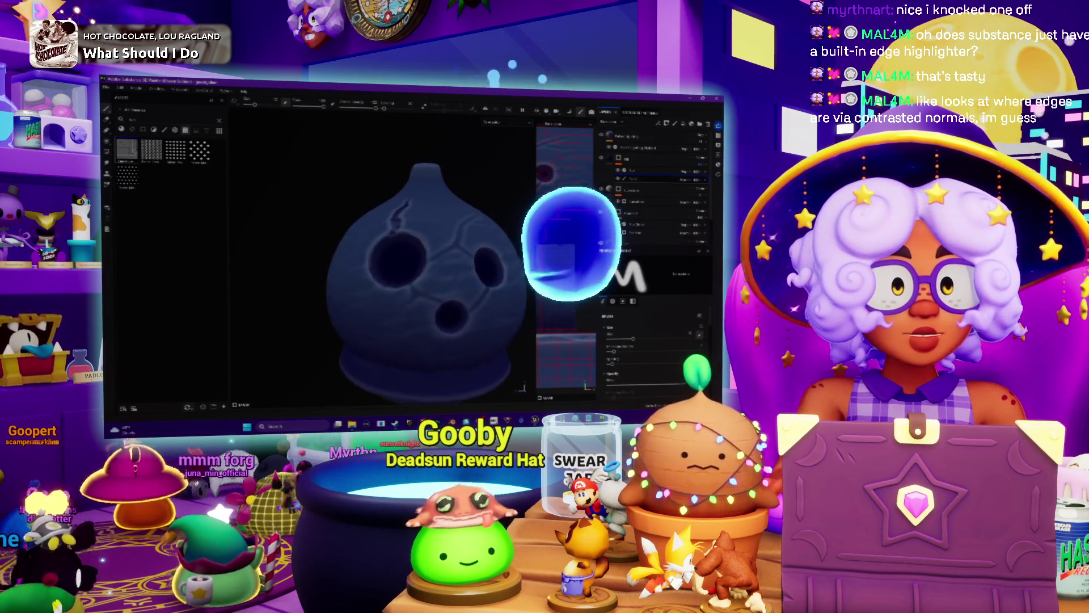
pyautogui.keyDown('alt'); pyautogui.moveTo(400, 255); pyautogui.dragTo(405, 248); pyautogui.keyUp('alt')
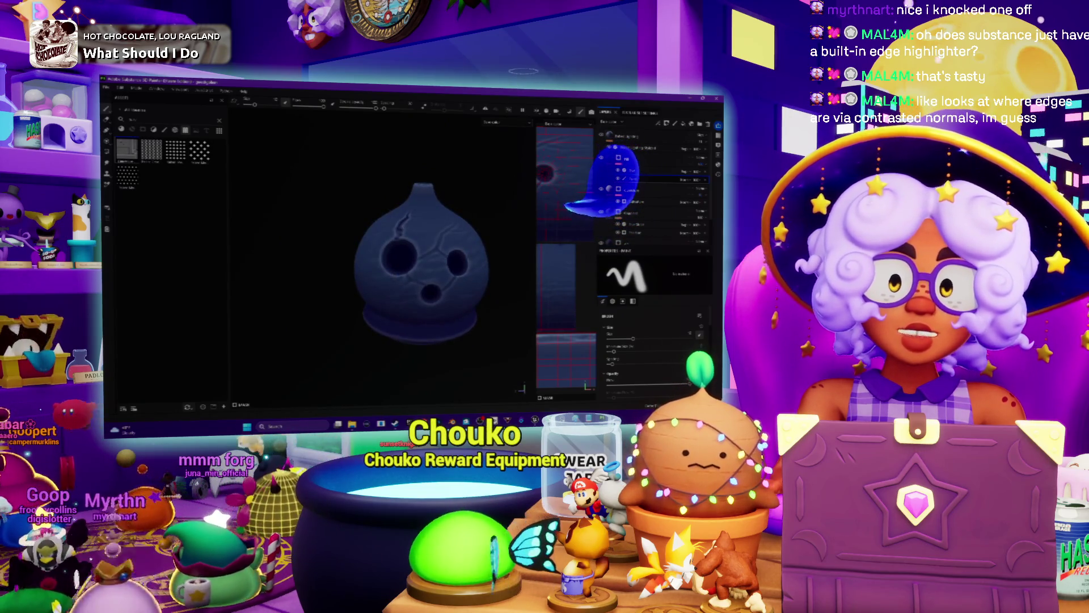
pyautogui.keyDown('alt'); pyautogui.moveTo(425, 255); pyautogui.dragTo(434, 251); pyautogui.keyUp('alt')
pyautogui.scroll(2, 438, 272)
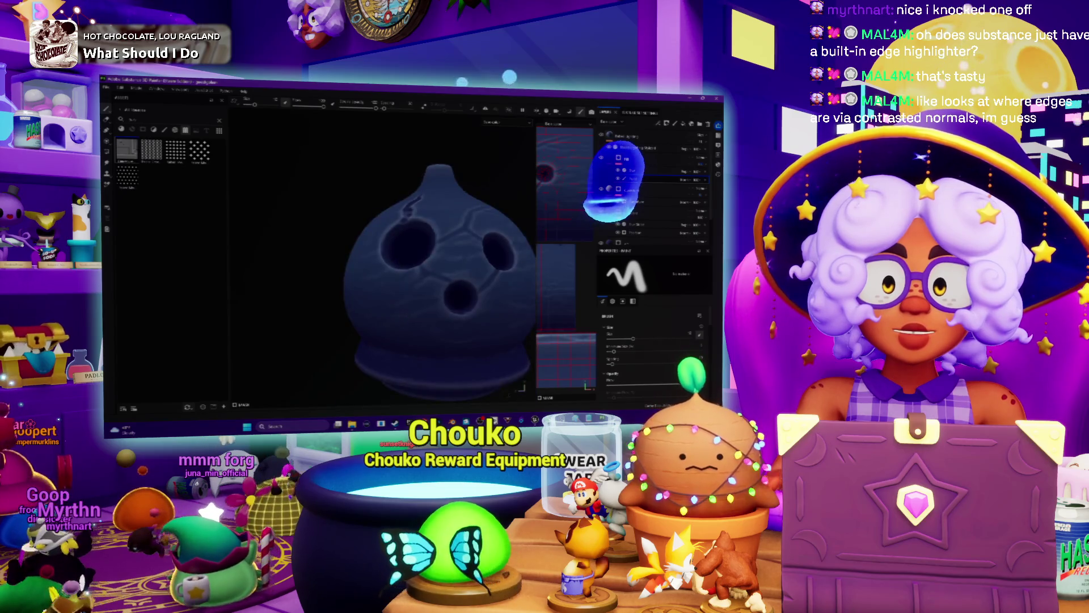
pyautogui.scroll(2, 406, 228)
pyautogui.scroll(2, 407, 227)
pyautogui.scroll(2, 406, 227)
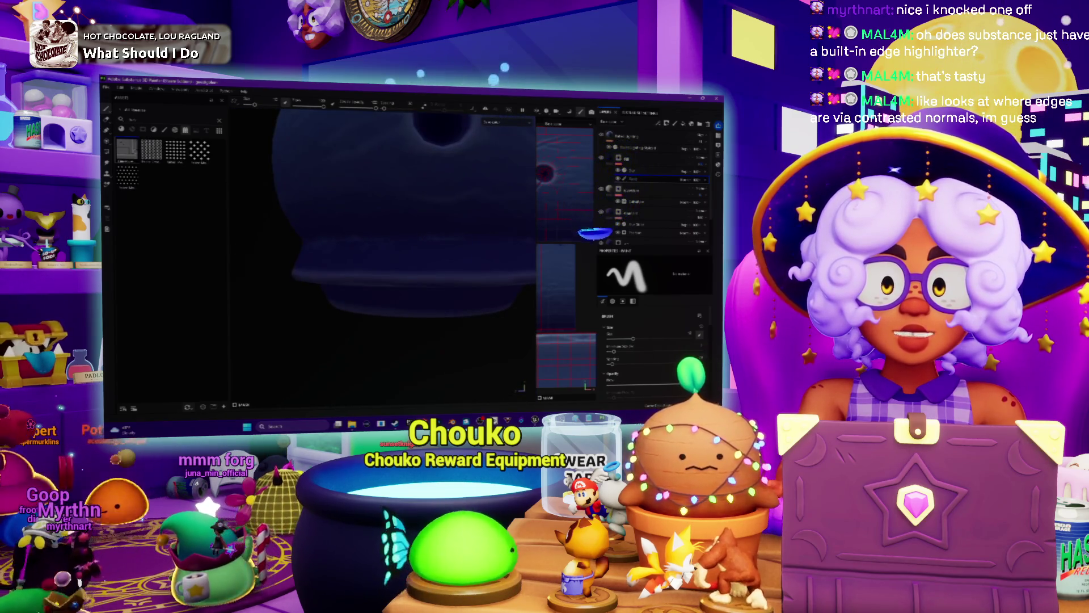
# - Select another layer and switch the viewport to a darker display mode
pyautogui.click(665, 160)
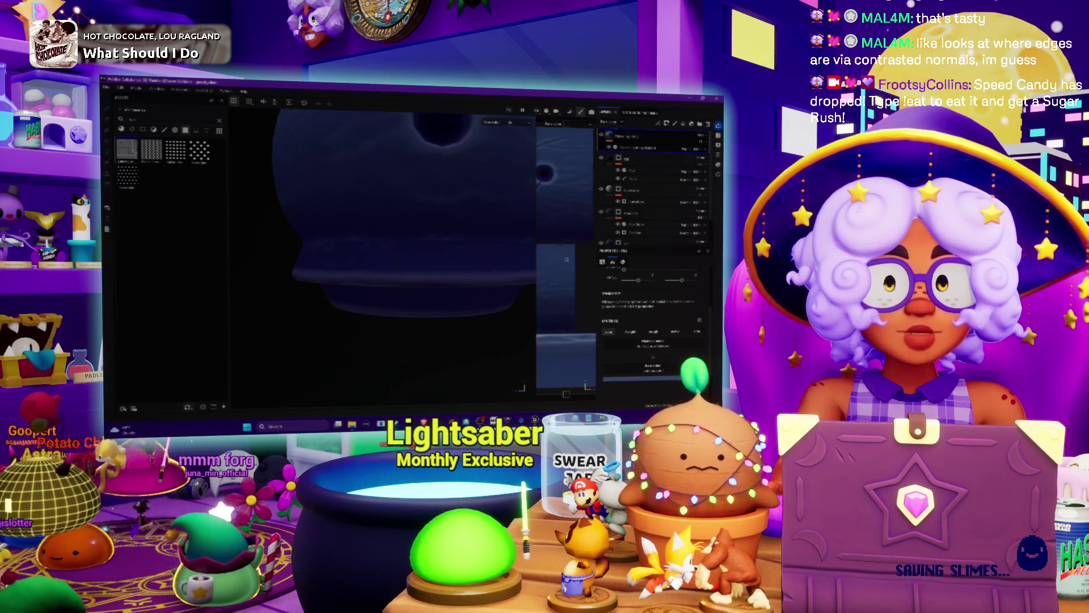
pyautogui.click(502, 122)
pyautogui.click(498, 137)
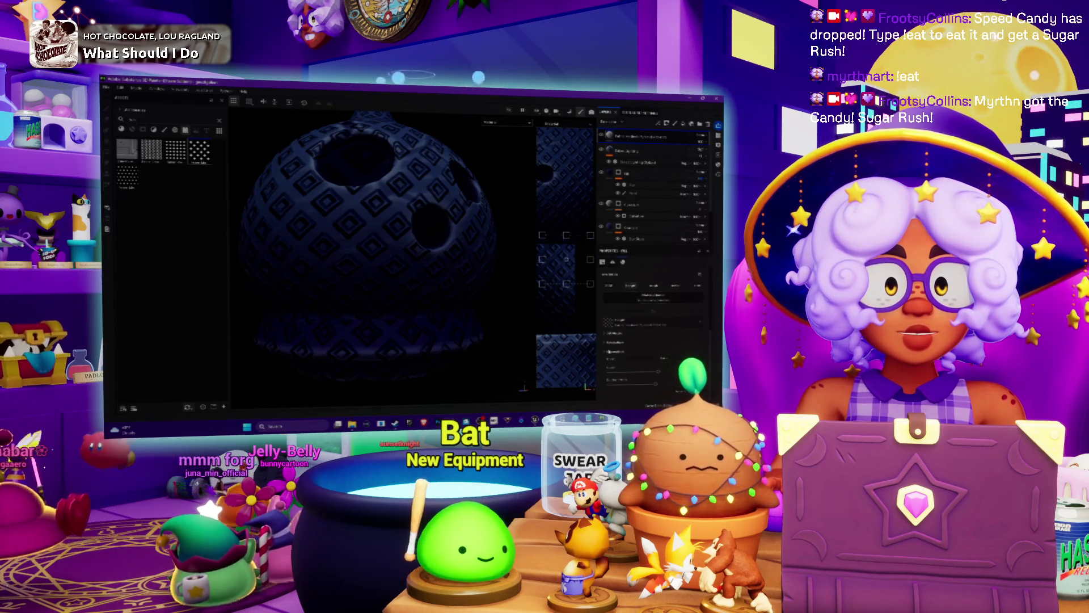
pyautogui.moveTo(394, 314)
pyautogui.keyDown('alt'); pyautogui.mouseDown()
pyautogui.moveTo(387, 265)
pyautogui.moveTo(425, 257)
pyautogui.mouseUp(); pyautogui.keyUp('alt')
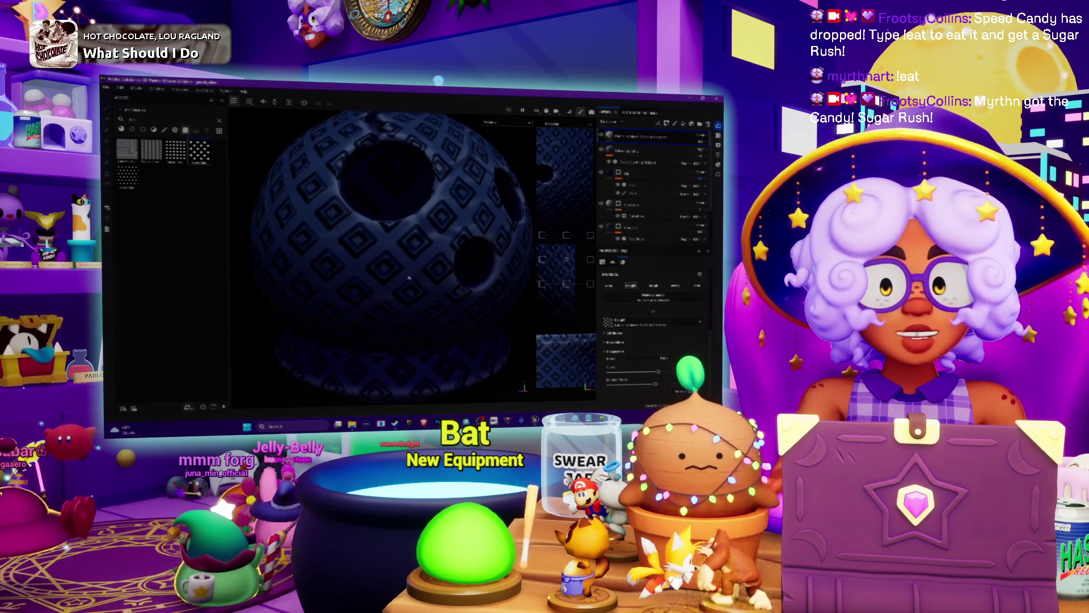
pyautogui.scroll(3, 417, 269)
pyautogui.scroll(2, 406, 286)
pyautogui.keyDown('alt'); pyautogui.moveTo(407, 286); pyautogui.dragTo(429, 282); pyautogui.keyUp('alt')
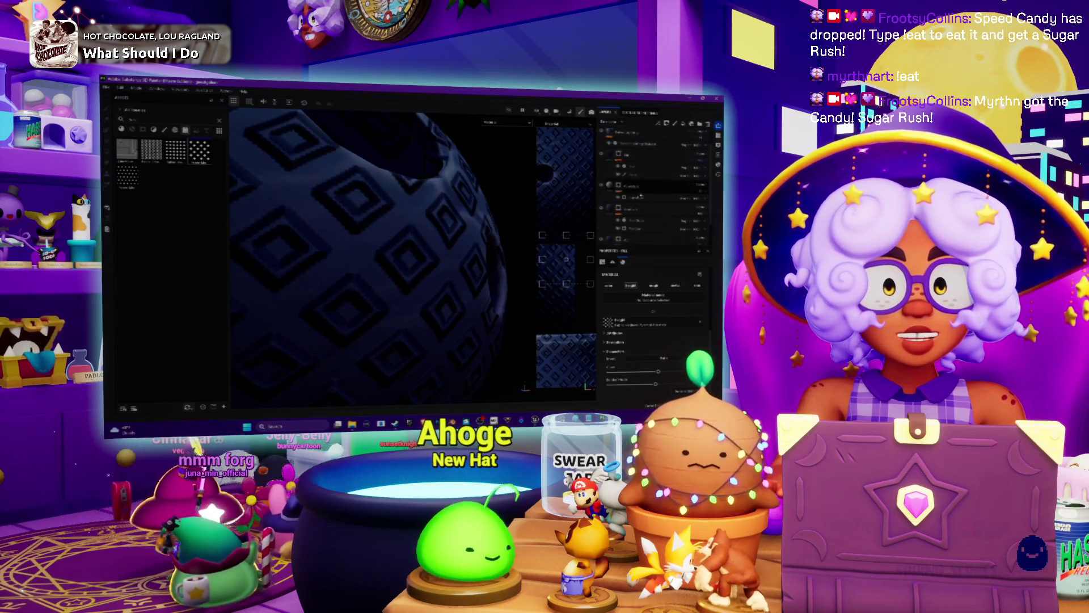
pyautogui.keyDown('alt'); pyautogui.moveTo(430, 280); pyautogui.dragTo(439, 269); pyautogui.keyUp('alt')
pyautogui.scroll(-2, 449, 228)
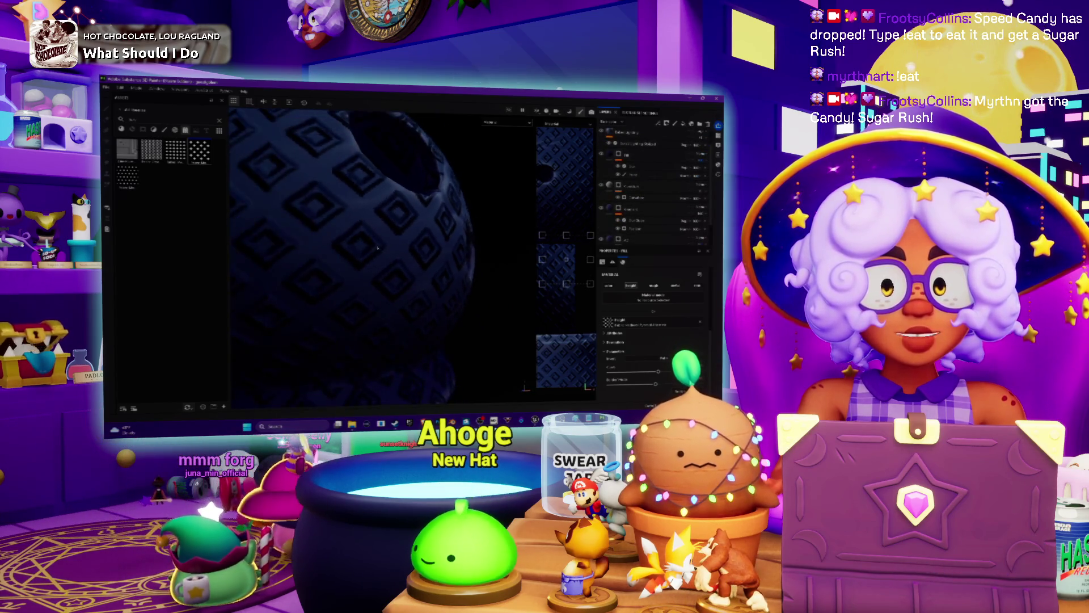
pyautogui.scroll(-3, 399, 267)
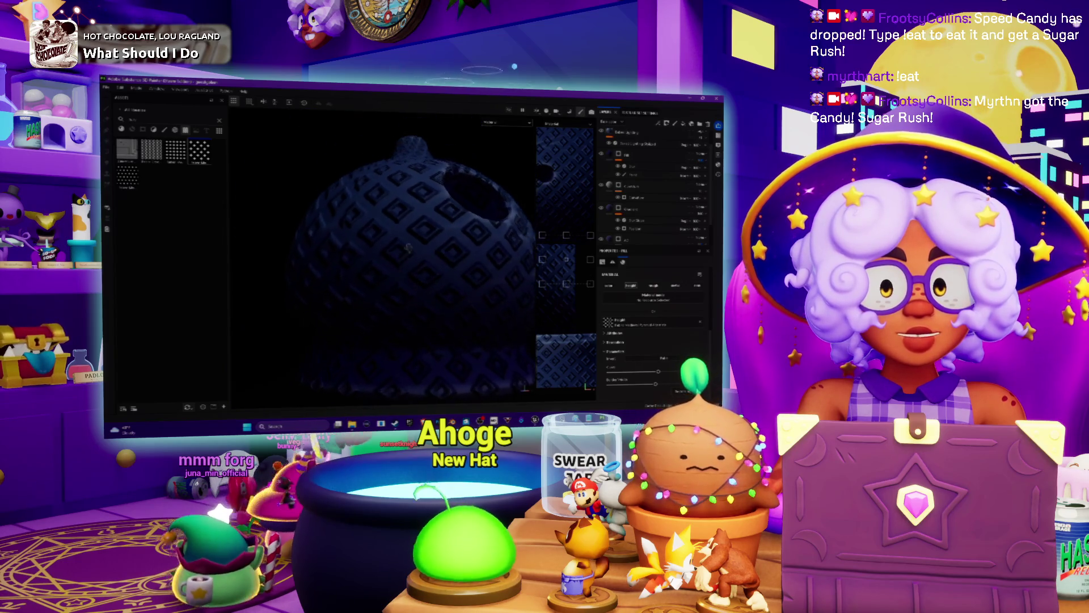
pyautogui.scroll(3, 399, 266)
pyautogui.scroll(3, 464, 224)
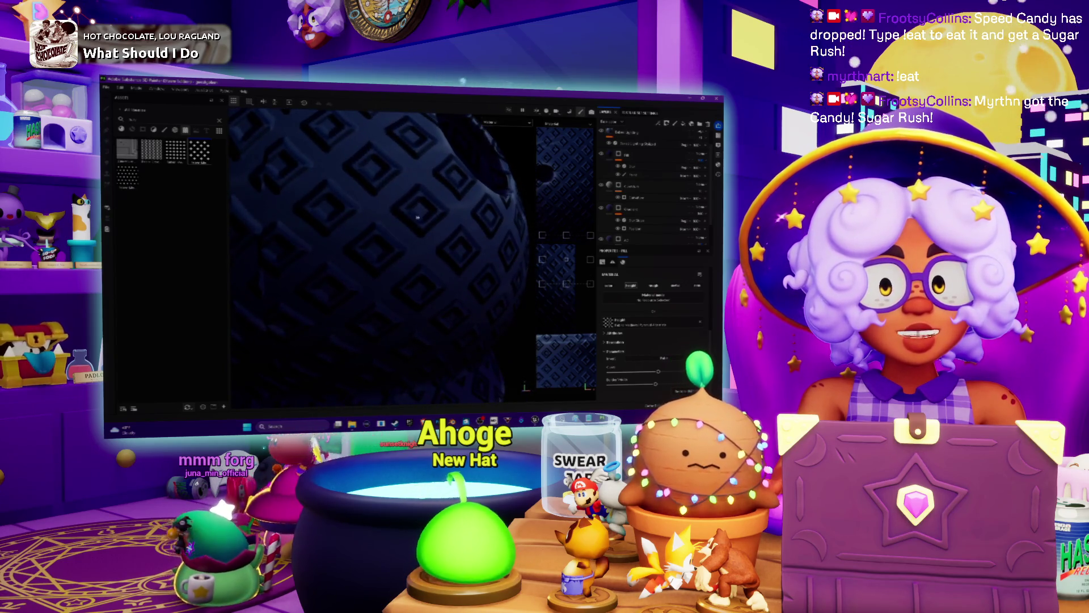
pyautogui.moveTo(433, 209)
pyautogui.keyDown('alt'); pyautogui.mouseDown()
pyautogui.moveTo(452, 228)
pyautogui.moveTo(446, 243)
pyautogui.moveTo(401, 274)
pyautogui.mouseUp(); pyautogui.keyUp('alt')
pyautogui.scroll(-2, 444, 253)
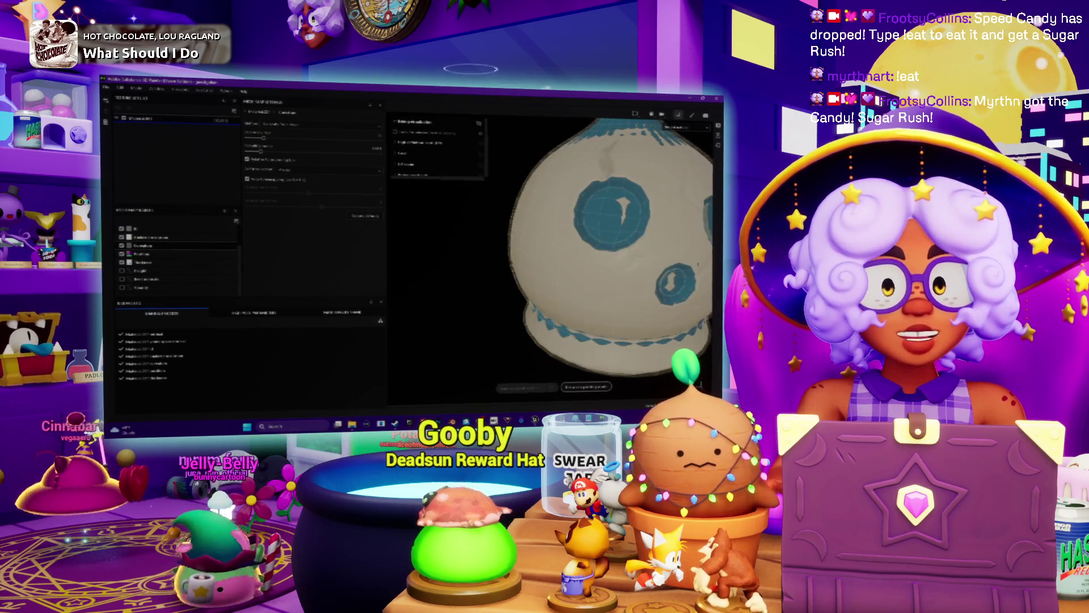
pyautogui.scroll(-3, 596, 239)
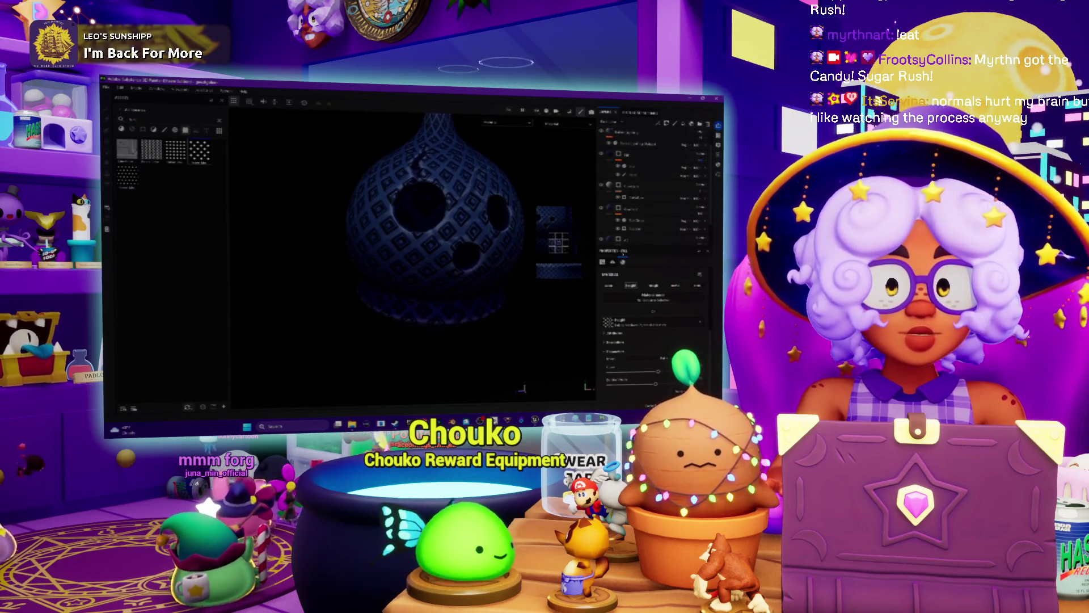
# - Return to the Layers panel and orbit around the diamond-patterned gourd
pyautogui.click(649, 196)
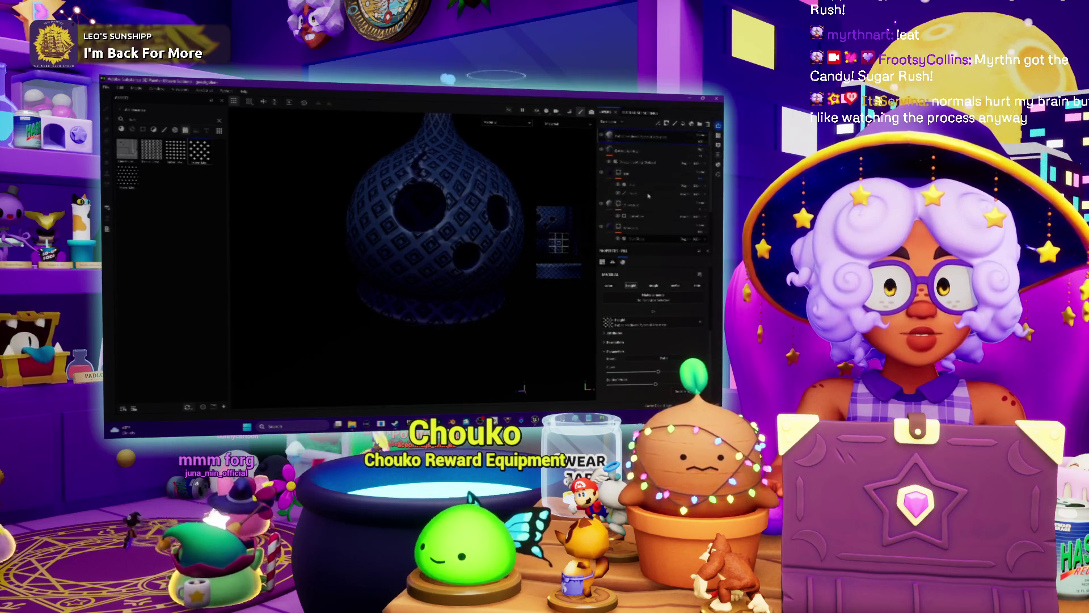
pyautogui.moveTo(392, 247)
pyautogui.keyDown('alt'); pyautogui.mouseDown()
pyautogui.moveTo(341, 256)
pyautogui.moveTo(334, 282)
pyautogui.moveTo(412, 221)
pyautogui.mouseUp(); pyautogui.keyUp('alt')
pyautogui.moveTo(418, 278)
pyautogui.keyDown('alt'); pyautogui.mouseDown()
pyautogui.moveTo(399, 259)
pyautogui.moveTo(436, 330)
pyautogui.moveTo(456, 343)
pyautogui.moveTo(343, 288)
pyautogui.mouseUp(); pyautogui.keyUp('alt')
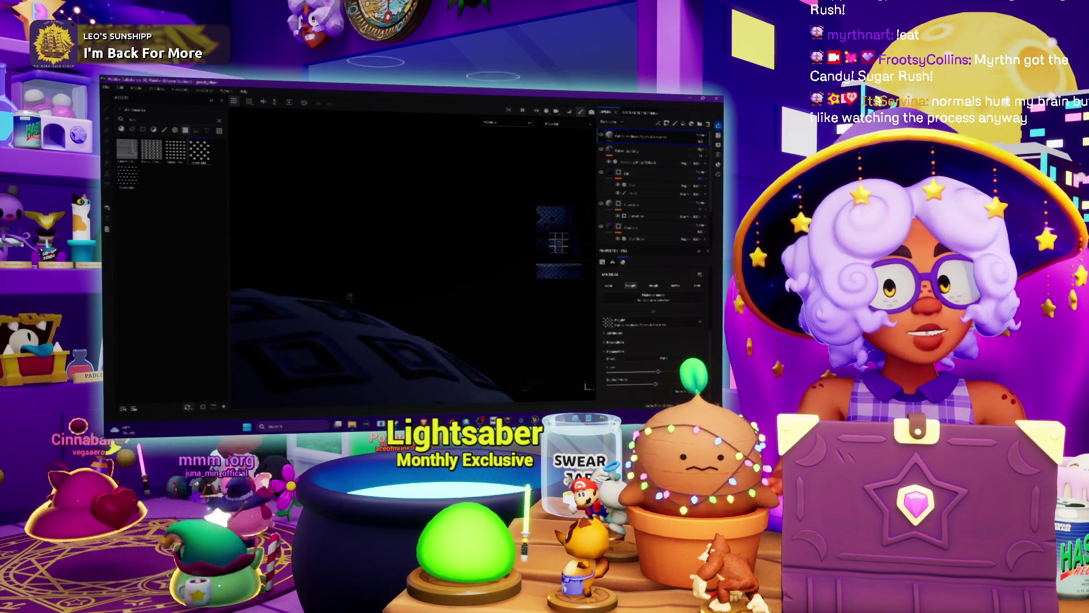
pyautogui.keyDown('alt'); pyautogui.moveTo(345, 287); pyautogui.dragTo(293, 311); pyautogui.keyUp('alt')
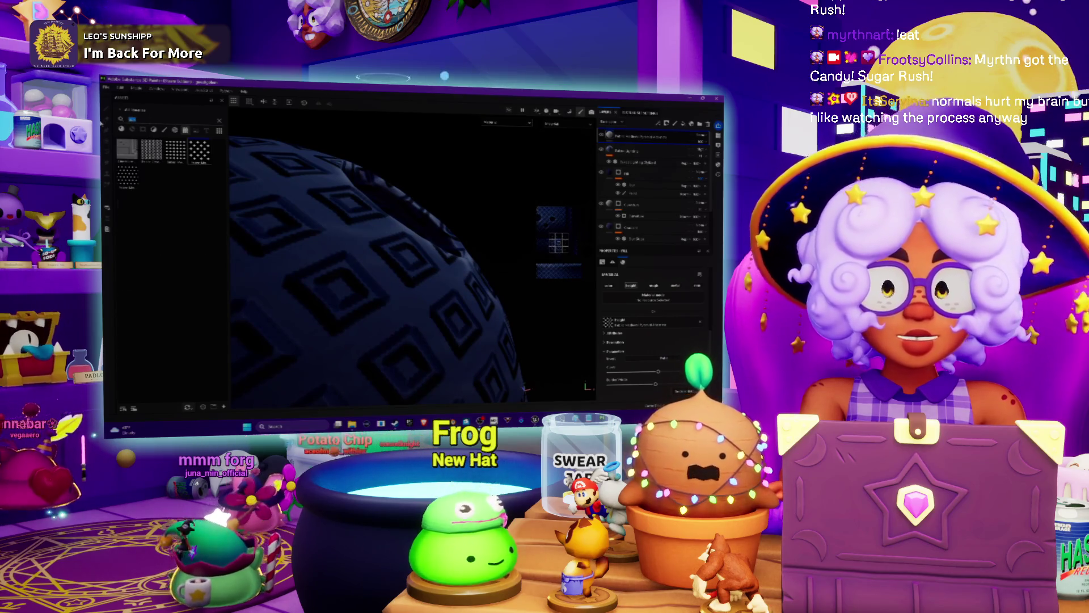
# - Switch the Assets shelf to the Brushes/Tools category
pyautogui.click(127, 119)
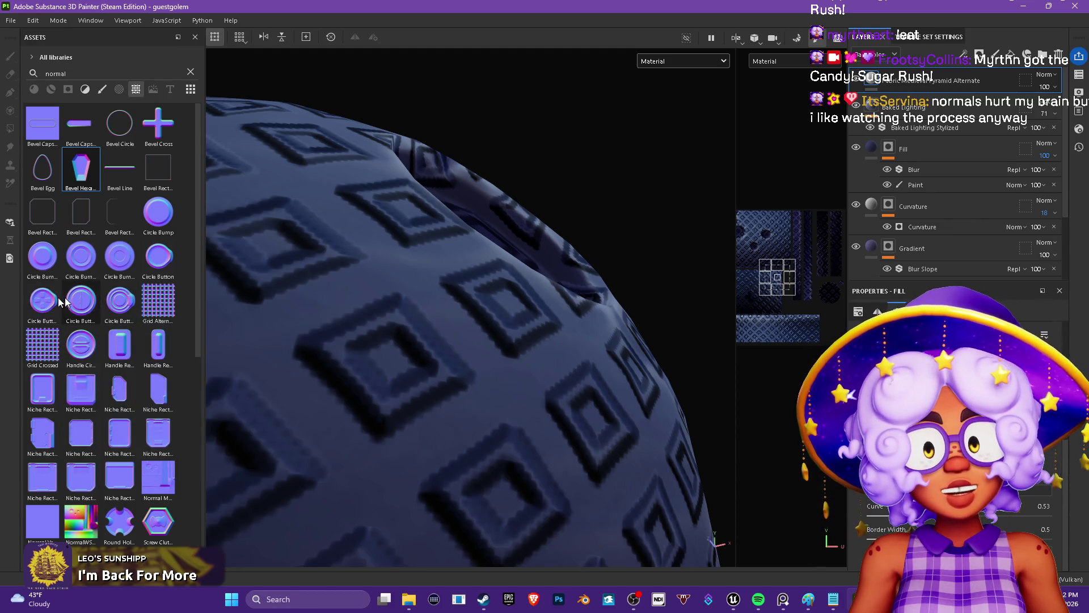
pyautogui.moveTo(199, 151)
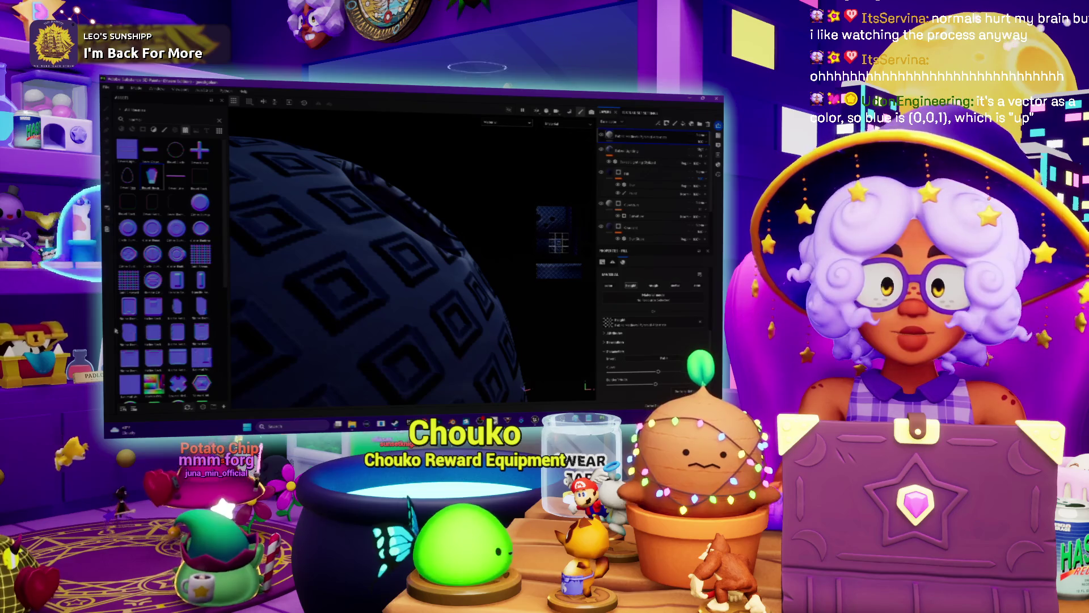
pyautogui.scroll(-3, 441, 261)
# - Hide the diamond-pattern layer, orbit to check the holes, then switch over to Steam
pyautogui.moveTo(441, 261)
pyautogui.keyDown('alt'); pyautogui.mouseDown()
pyautogui.moveTo(394, 300)
pyautogui.moveTo(374, 279)
pyautogui.mouseUp(); pyautogui.keyUp('alt')
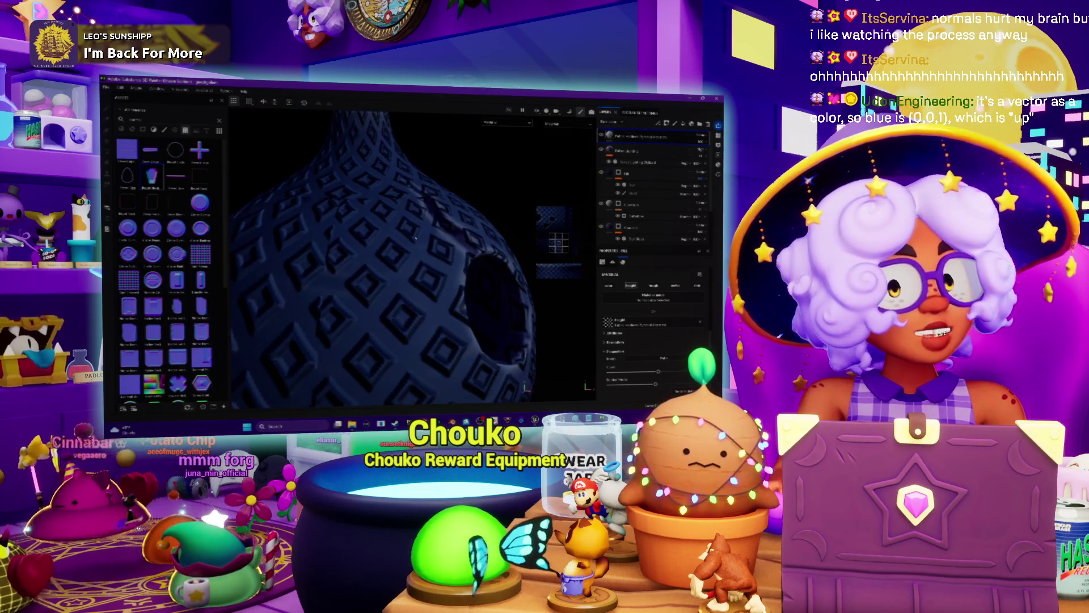
pyautogui.moveTo(374, 281)
pyautogui.keyDown('alt'); pyautogui.mouseDown()
pyautogui.moveTo(380, 258)
pyautogui.moveTo(436, 246)
pyautogui.mouseUp(); pyautogui.keyUp('alt')
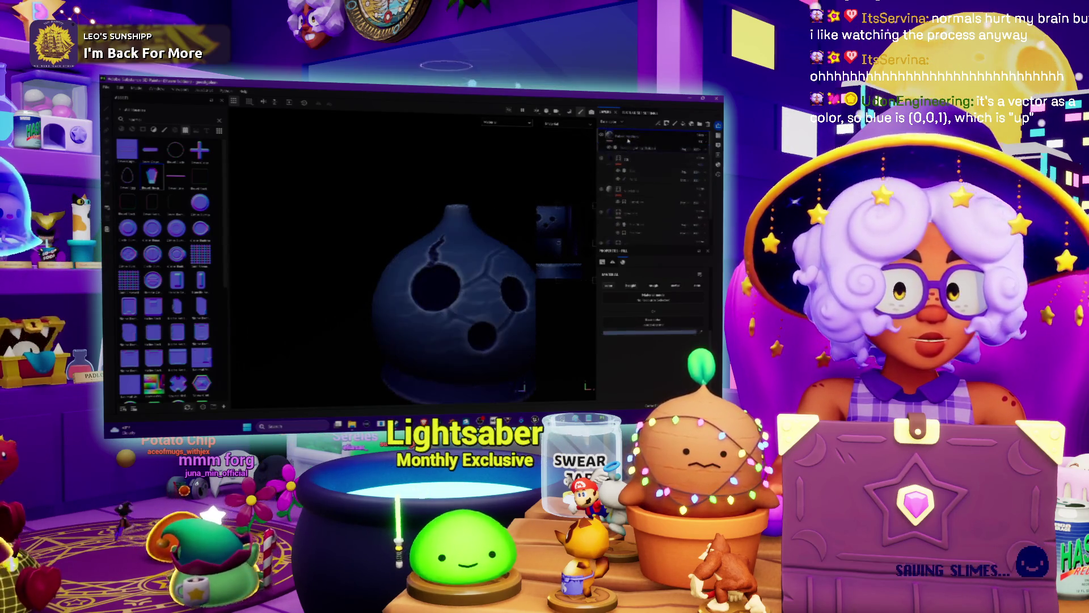
pyautogui.keyDown('alt'); pyautogui.moveTo(436, 247); pyautogui.dragTo(400, 238); pyautogui.keyUp('alt')
pyautogui.scroll(2, 331, 234)
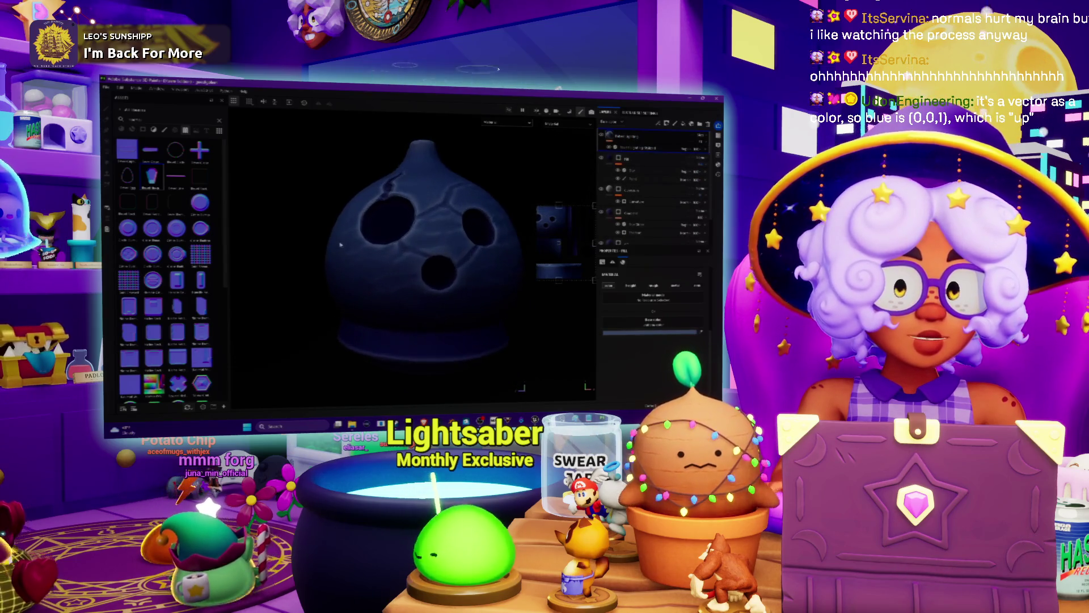
pyautogui.scroll(2, 350, 255)
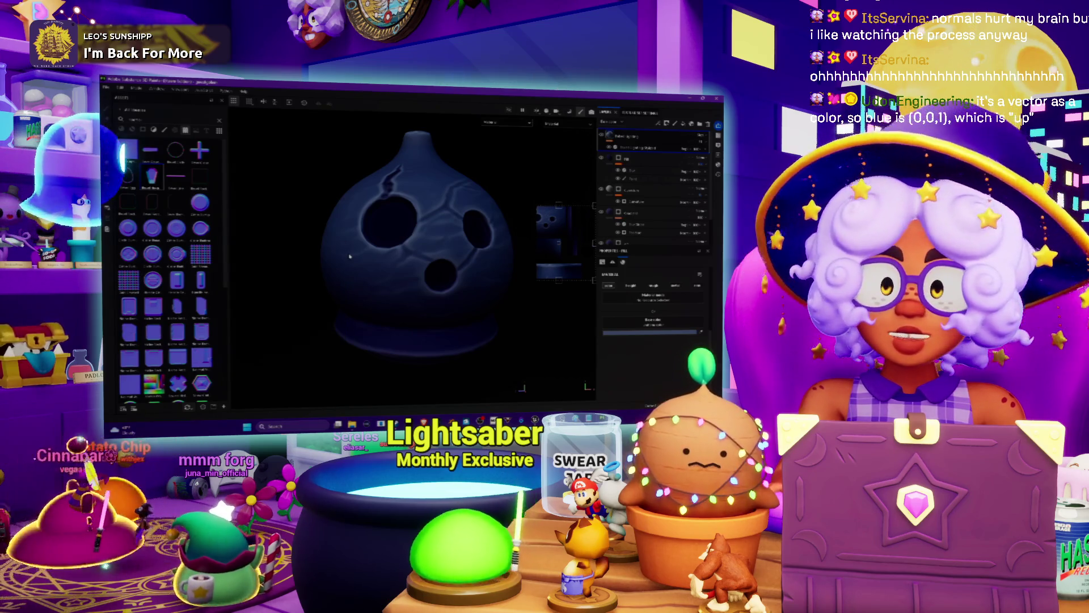
pyautogui.scroll(-2, 417, 238)
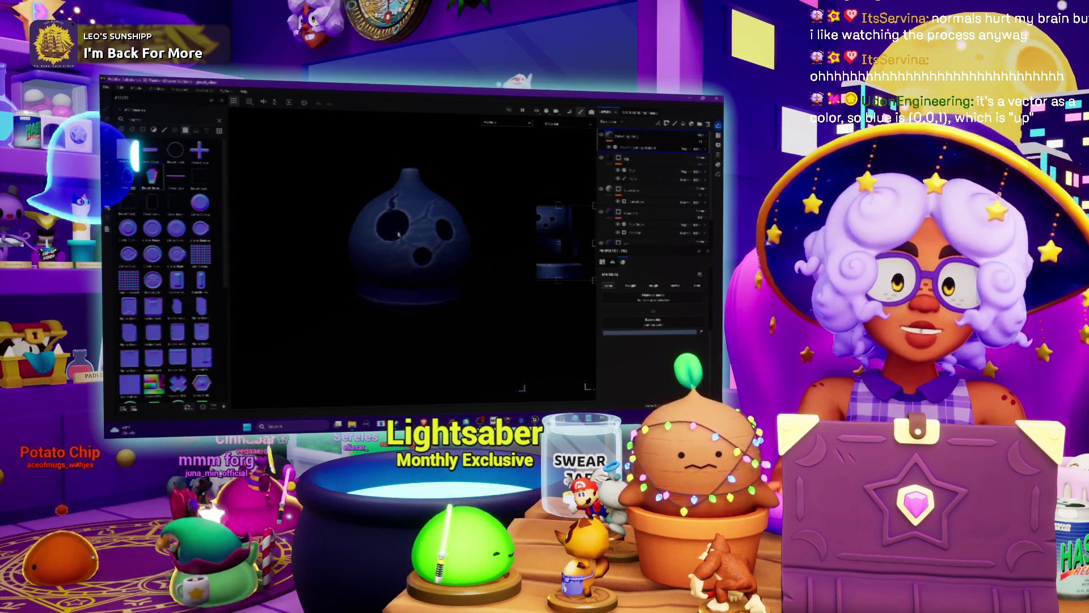
pyautogui.scroll(-2, 417, 239)
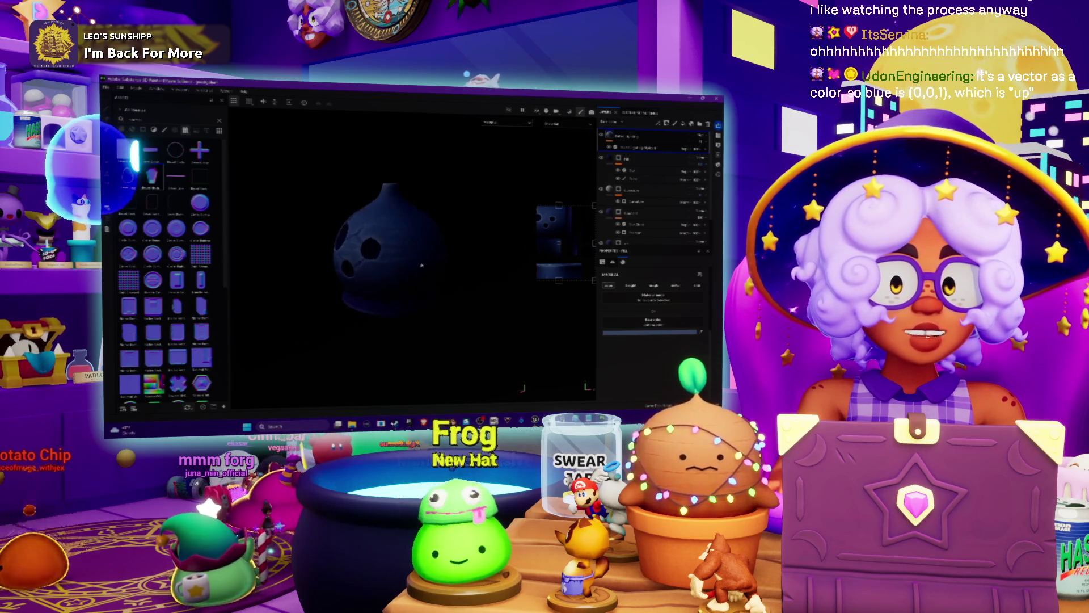
pyautogui.scroll(1, 462, 264)
pyautogui.scroll(3, 463, 265)
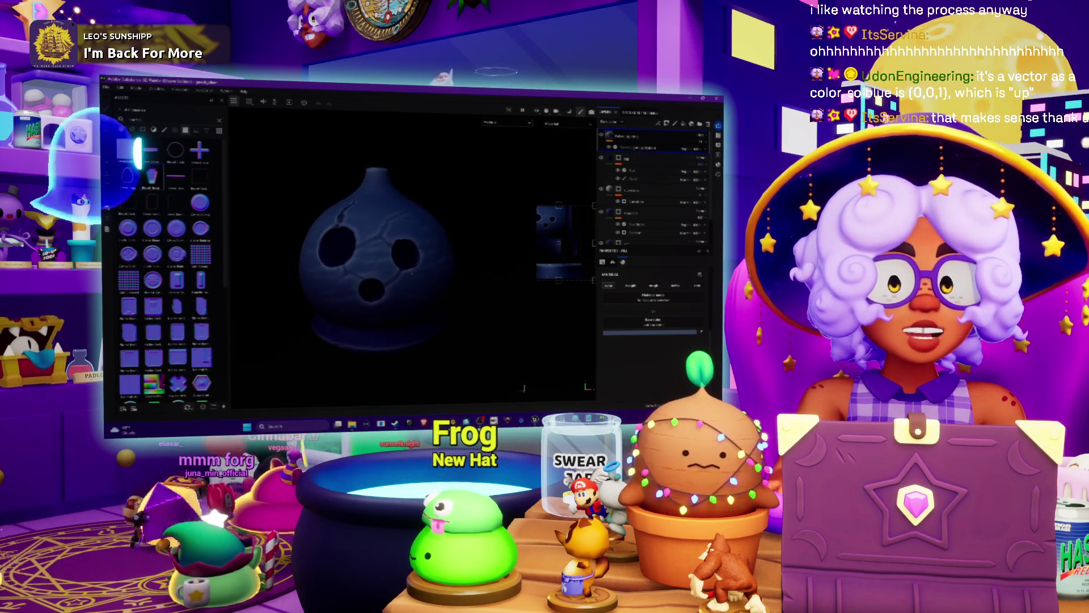
pyautogui.scroll(-2, 463, 264)
pyautogui.keyDown('alt'); pyautogui.moveTo(454, 259); pyautogui.dragTo(427, 279); pyautogui.keyUp('alt')
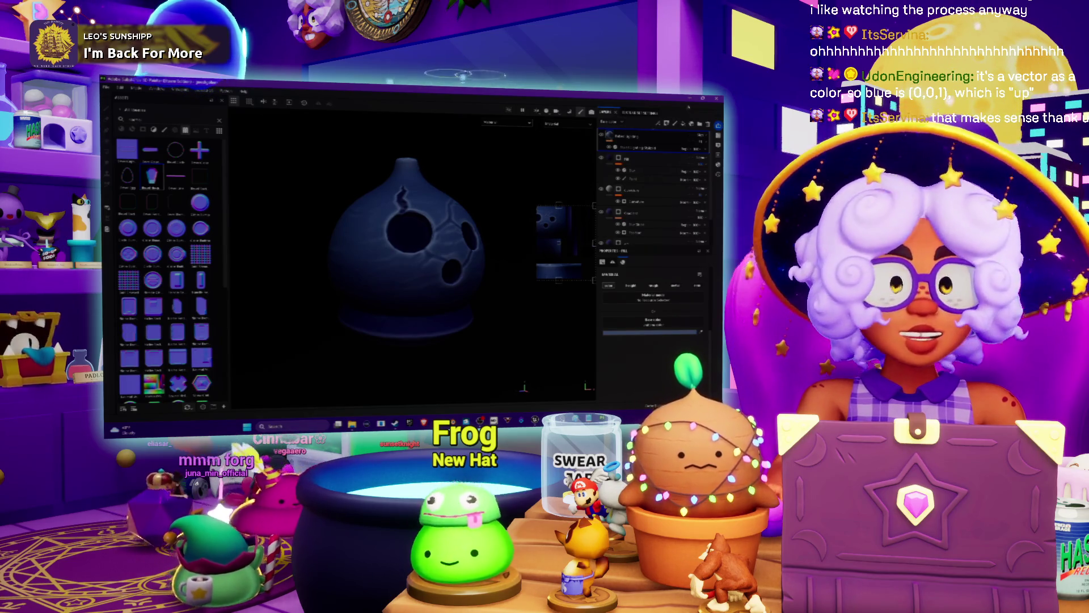
pyautogui.hotkey('alt', 'Tab')
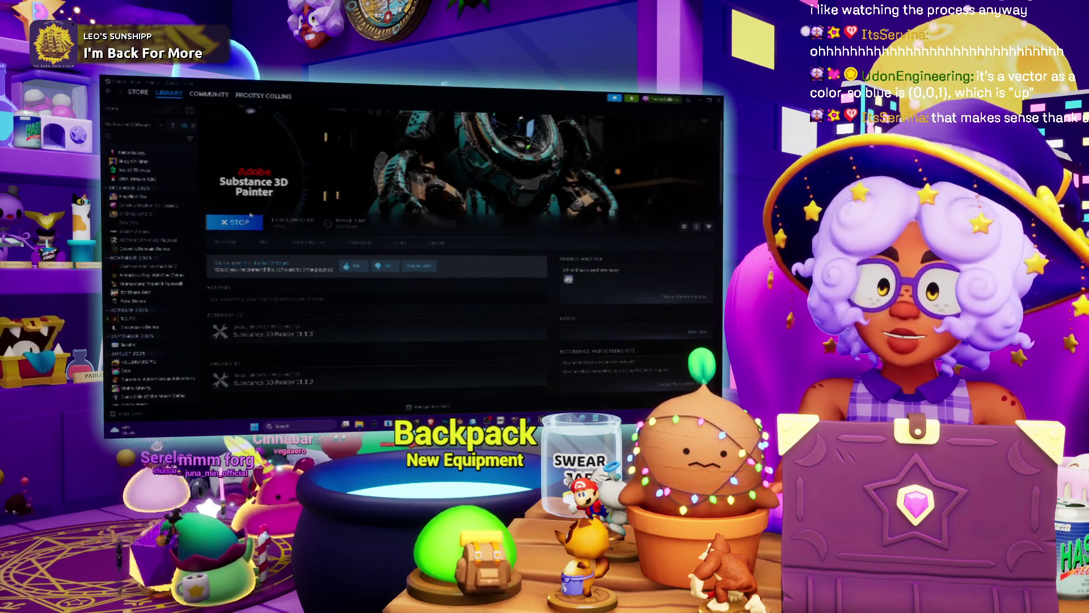
# - Stop Substance 3D Painter in Steam, confirm exit, then pause the Spotify playlist
pyautogui.click(234, 222)
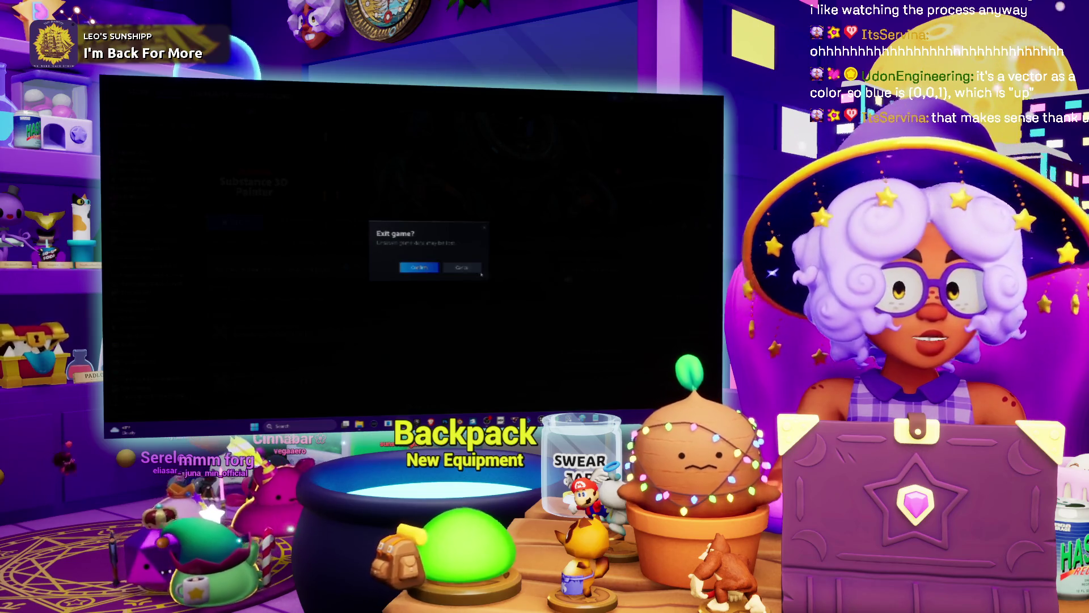
pyautogui.click(425, 270)
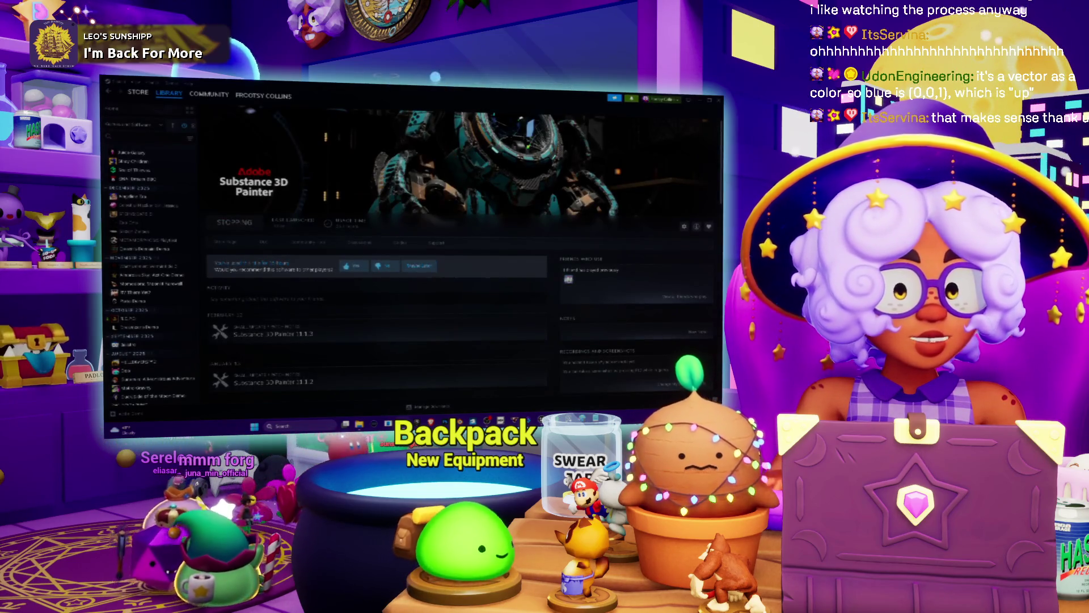
pyautogui.hotkey('alt', 'Tab')
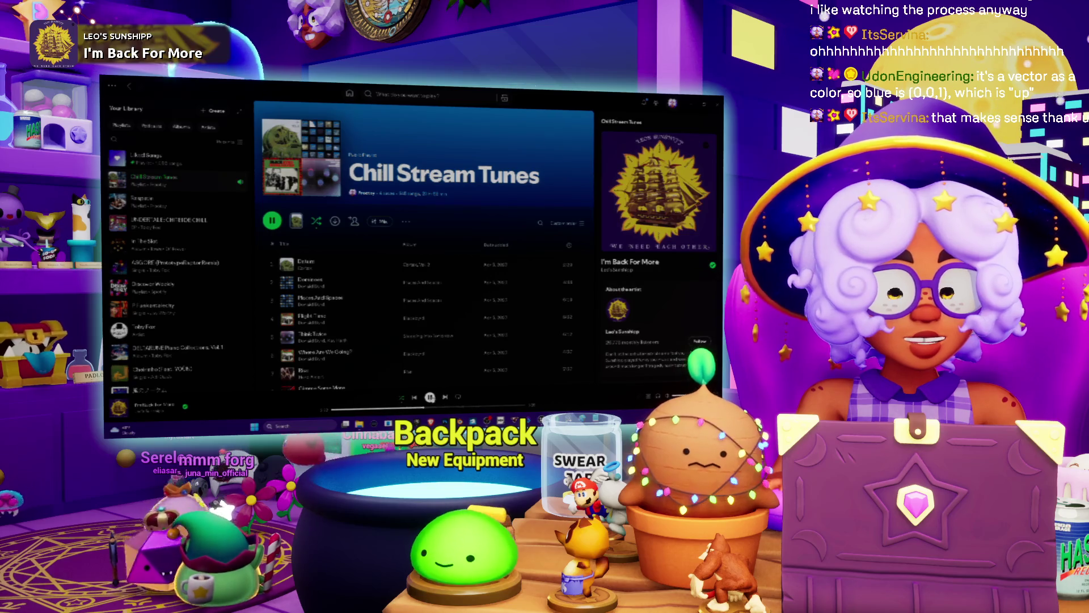
pyautogui.click(430, 397)
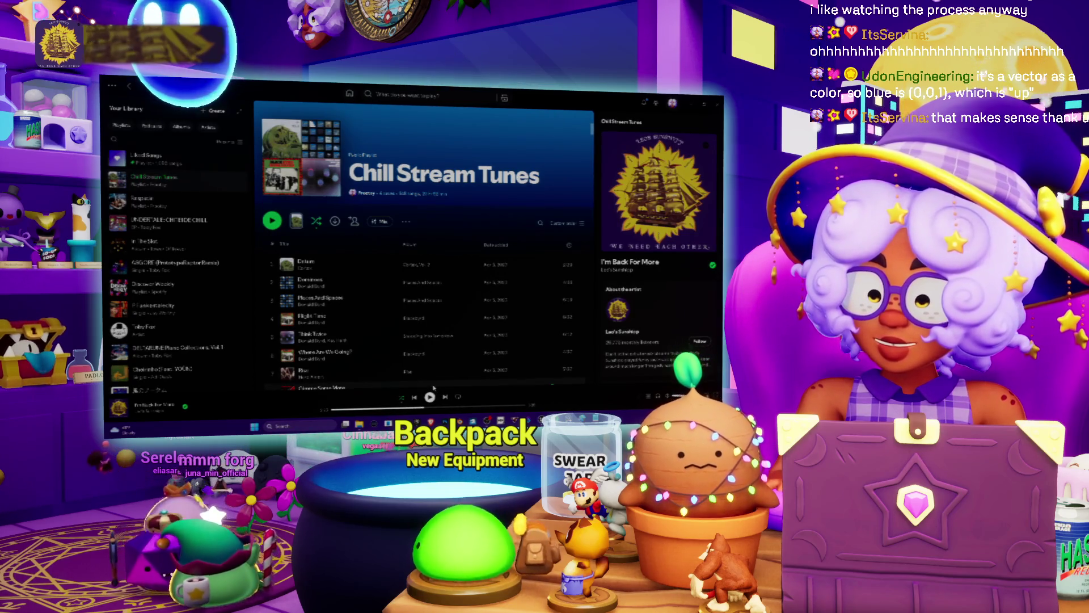
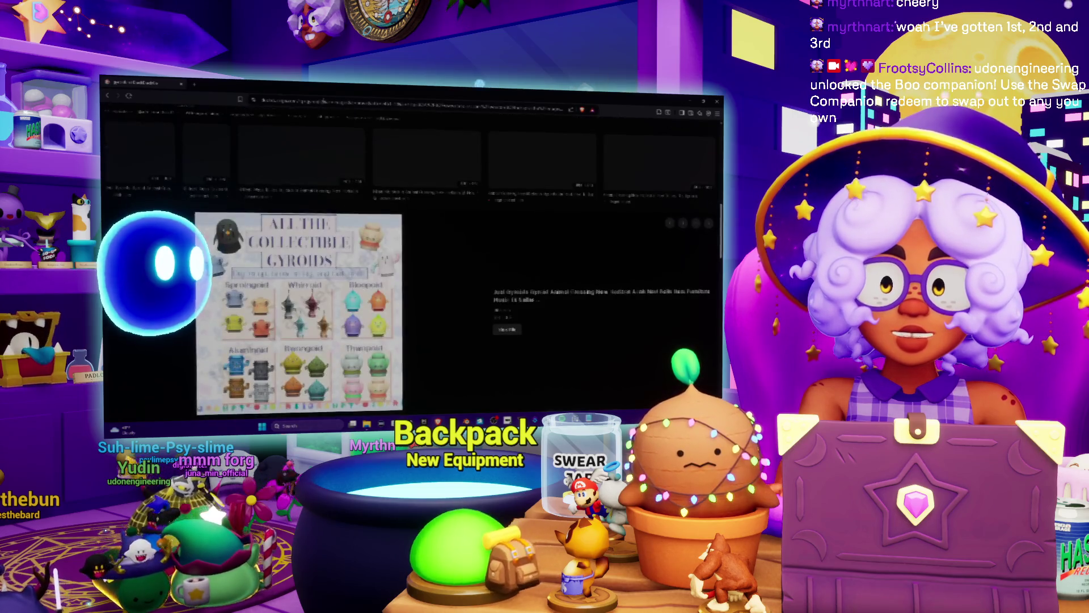
# - Navigate from the Gyroid image results to the streaming site's followed-channels page via the address bar
pyautogui.hotkey('ctrl', 'l')
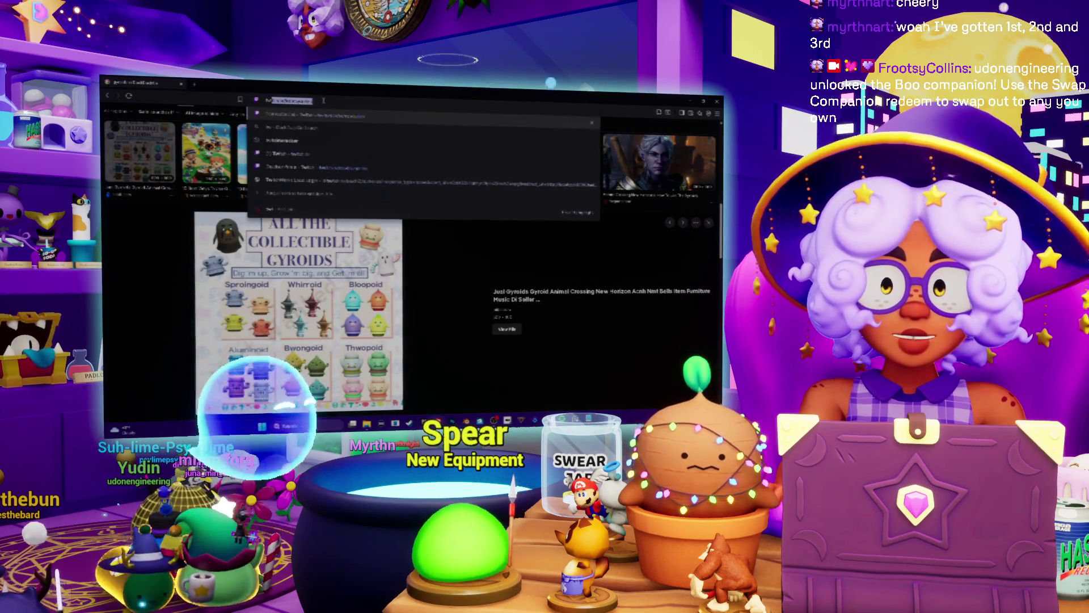
pyautogui.press('Return')
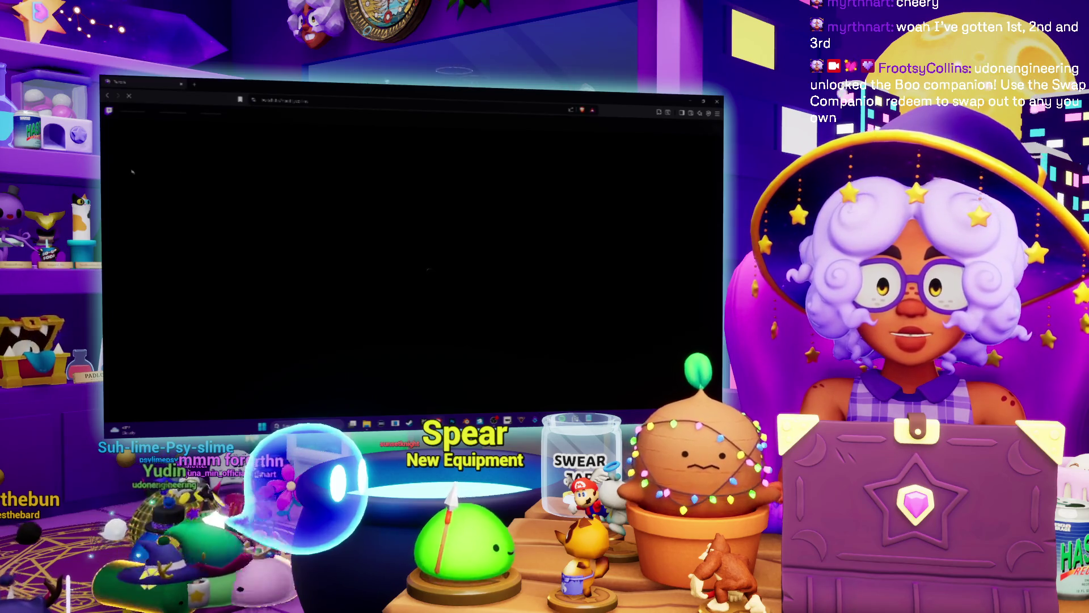